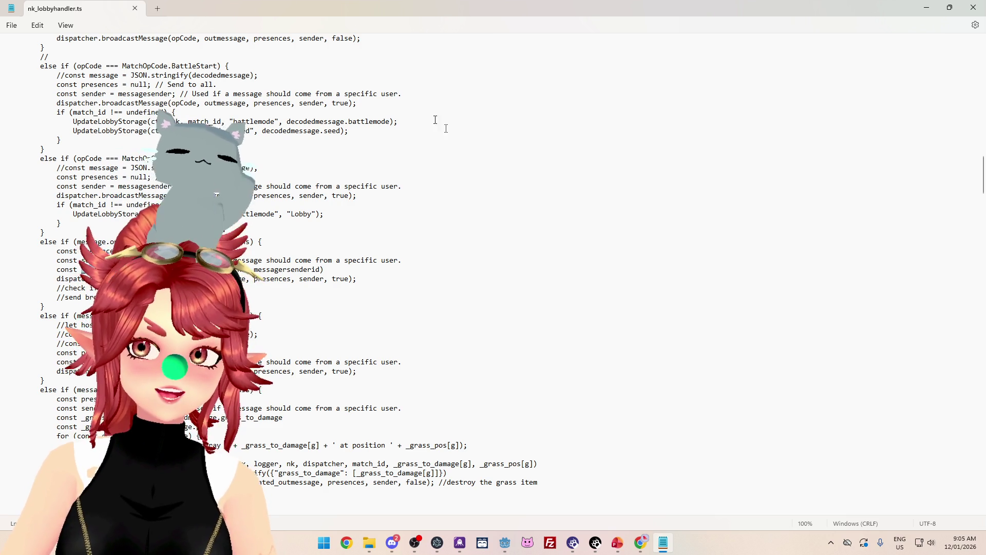
# Step: Snap the nk_lobbyhandler.ts Notepad window to the right and widen it across most of the screen
pyautogui.moveTo(579, 17)
pyautogui.mouseDown()
pyautogui.moveTo(761, 117)
pyautogui.moveTo(984, 205)
pyautogui.mouseUp()
pyautogui.click(692, 164)
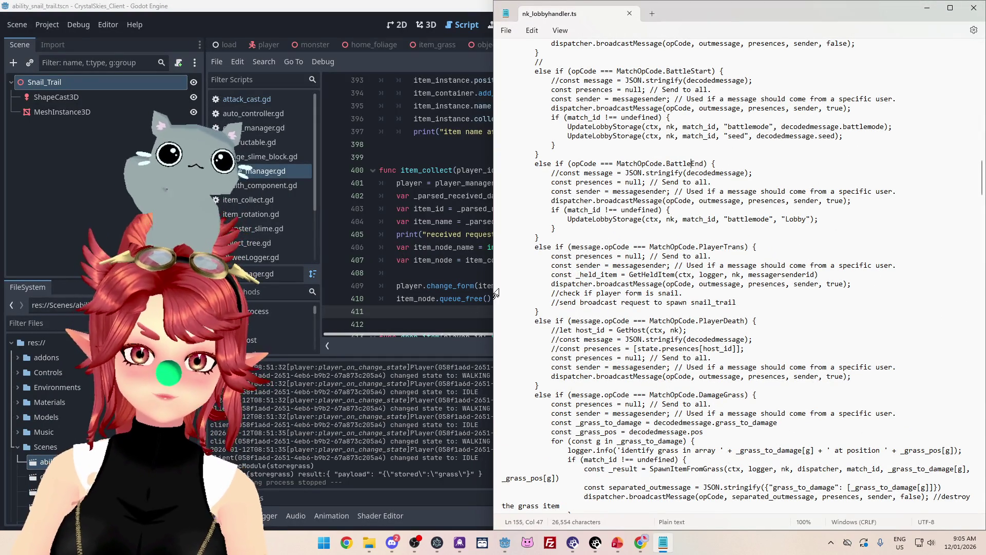
pyautogui.moveTo(493, 287); pyautogui.dragTo(275, 277)
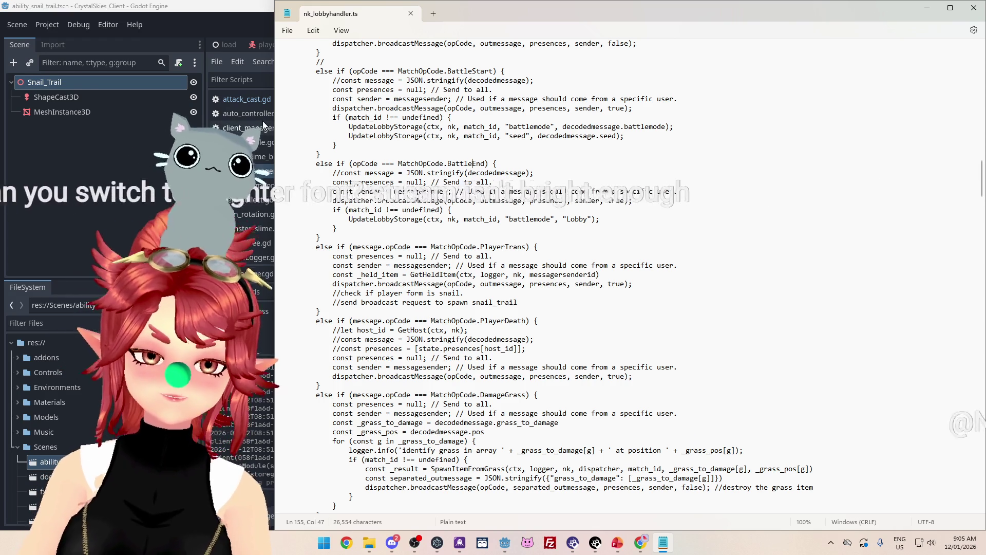
pyautogui.click(310, 34)
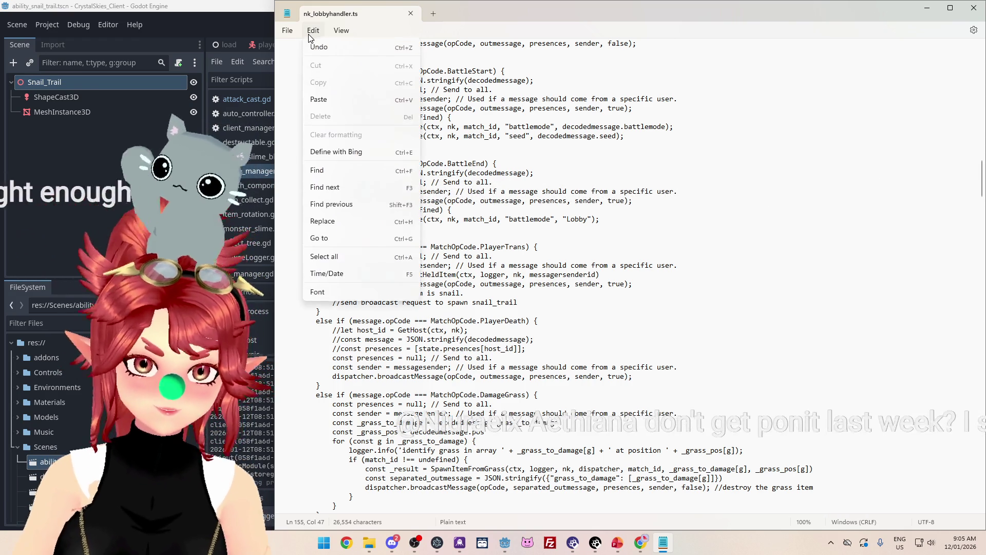
pyautogui.click(350, 36)
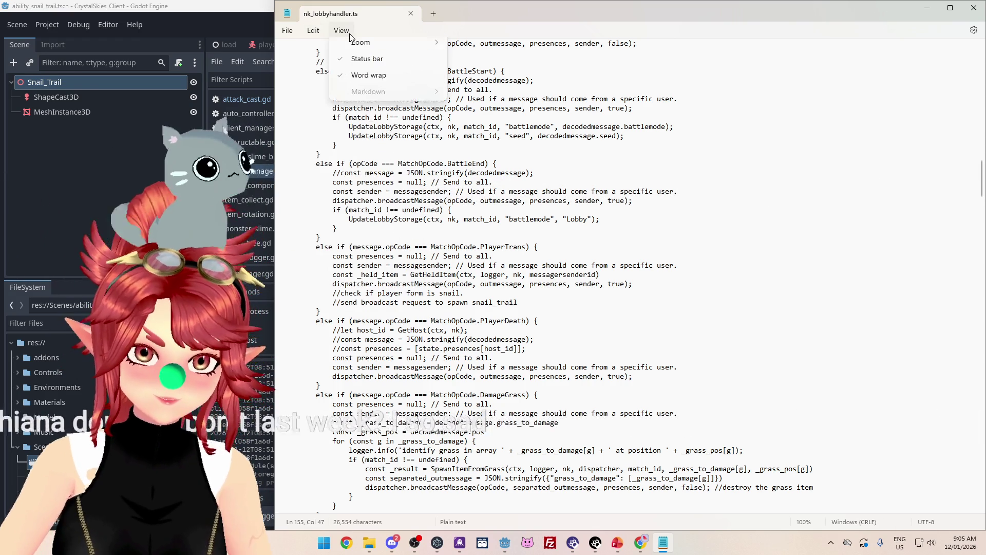
pyautogui.moveTo(288, 34)
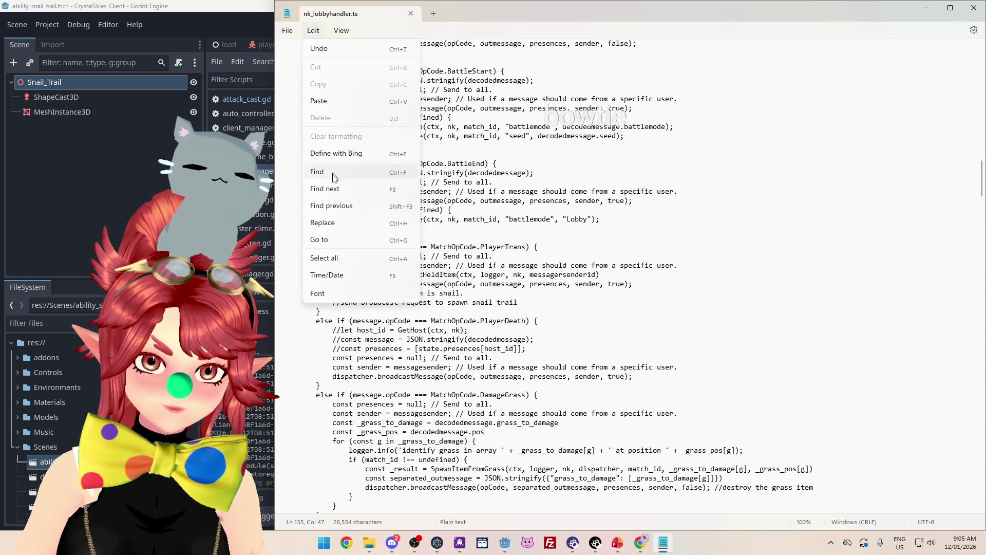
pyautogui.click(329, 297)
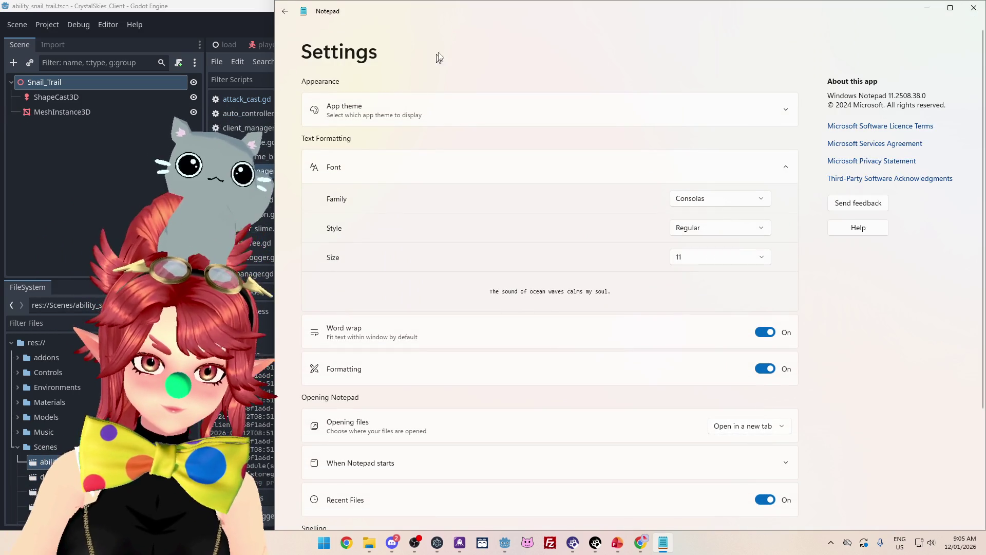
pyautogui.scroll(-3, 552, 216)
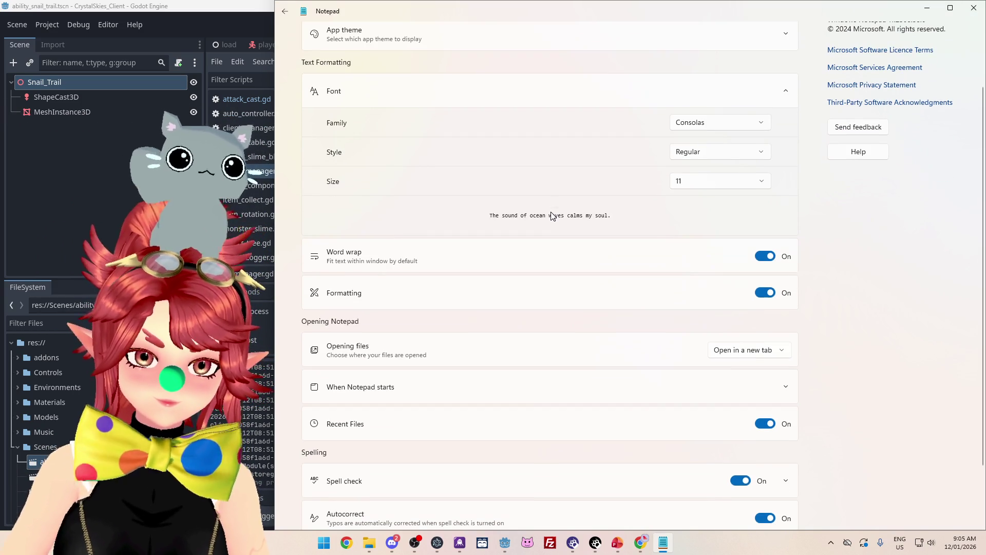
pyautogui.scroll(3, 565, 147)
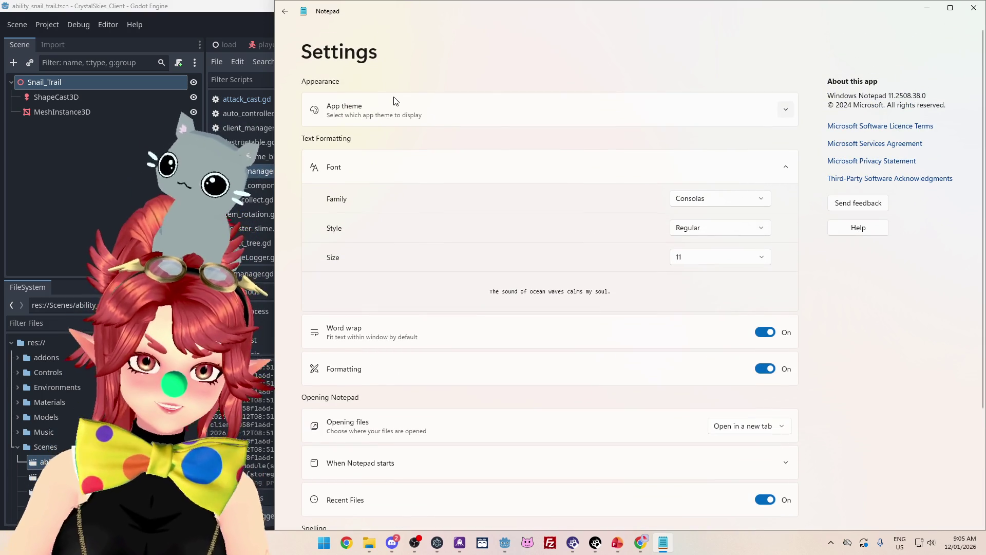
pyautogui.click(477, 122)
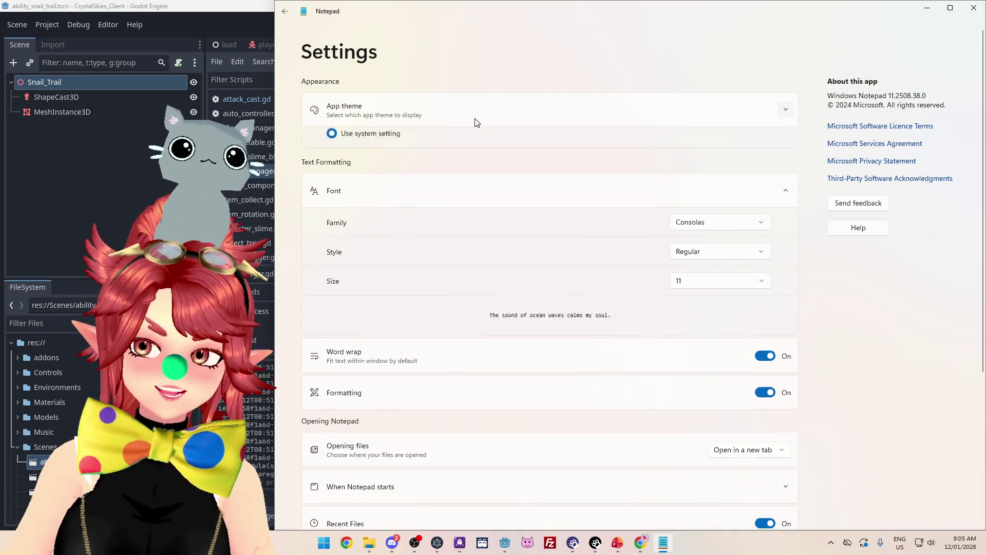
pyautogui.click(331, 140)
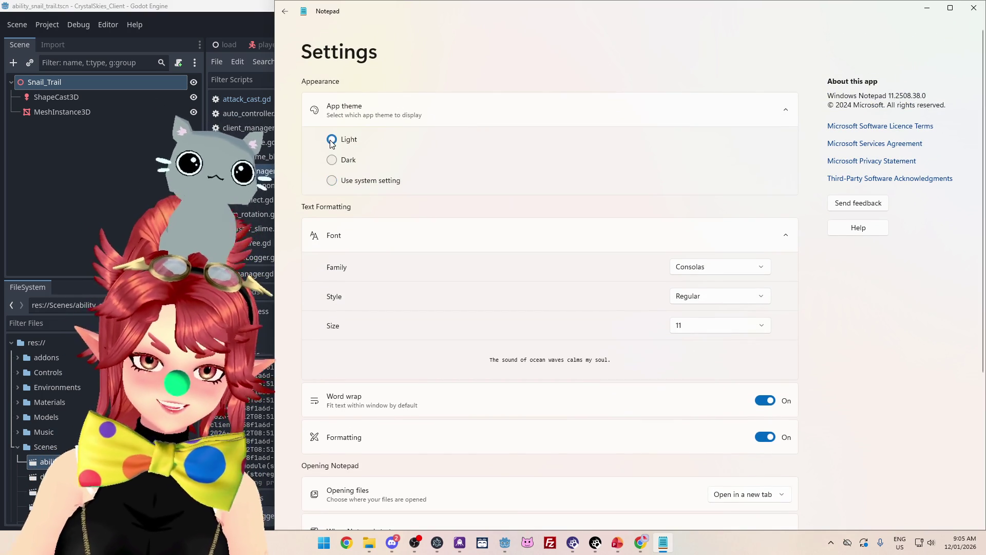
pyautogui.click(331, 181)
pyautogui.click(441, 221)
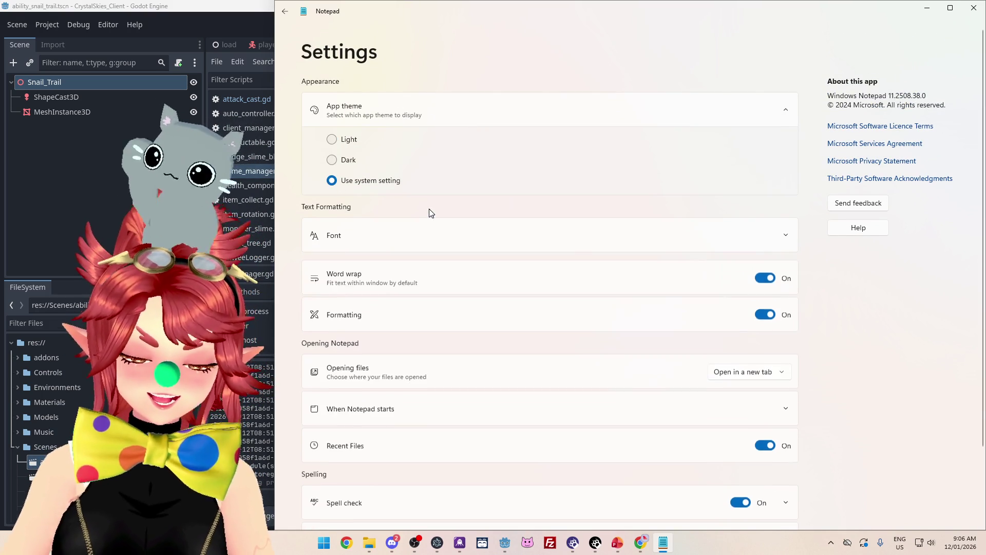
pyautogui.scroll(-2, 471, 246)
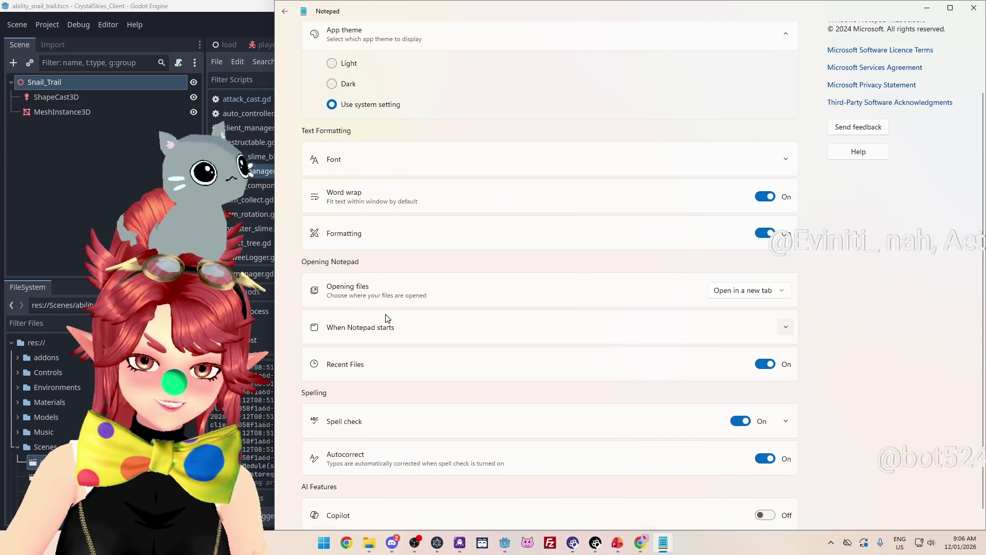
pyautogui.scroll(2, 385, 315)
pyautogui.click(382, 236)
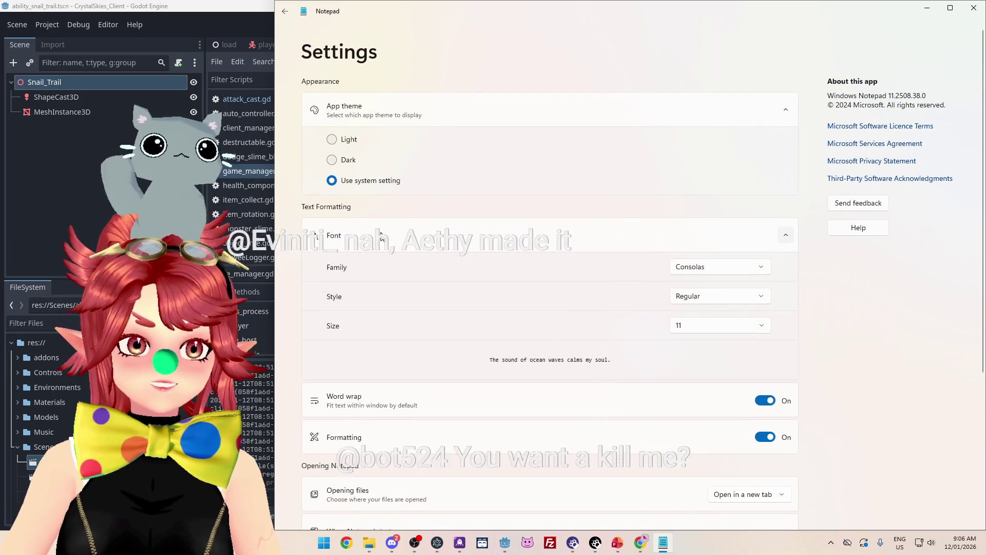
pyautogui.scroll(-2, 480, 275)
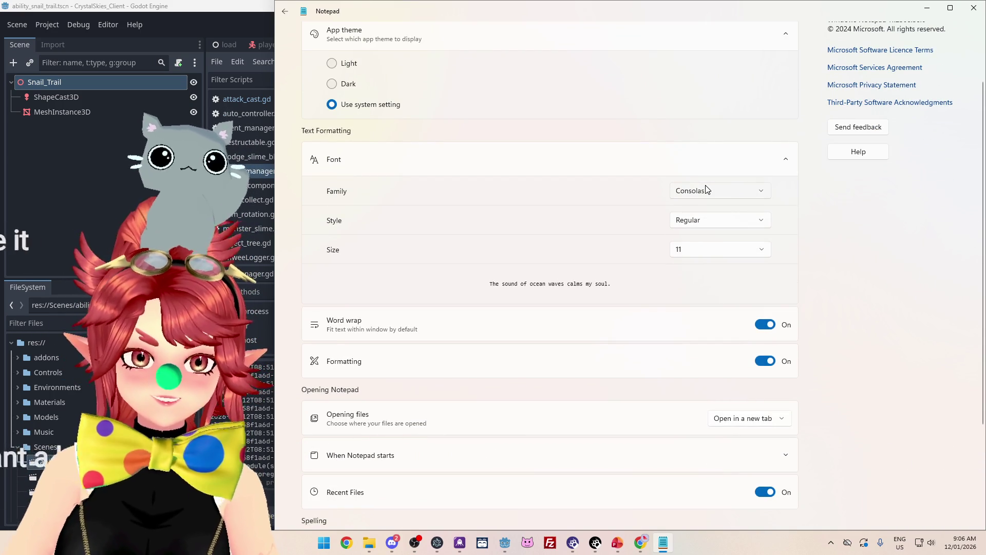
pyautogui.click(645, 166)
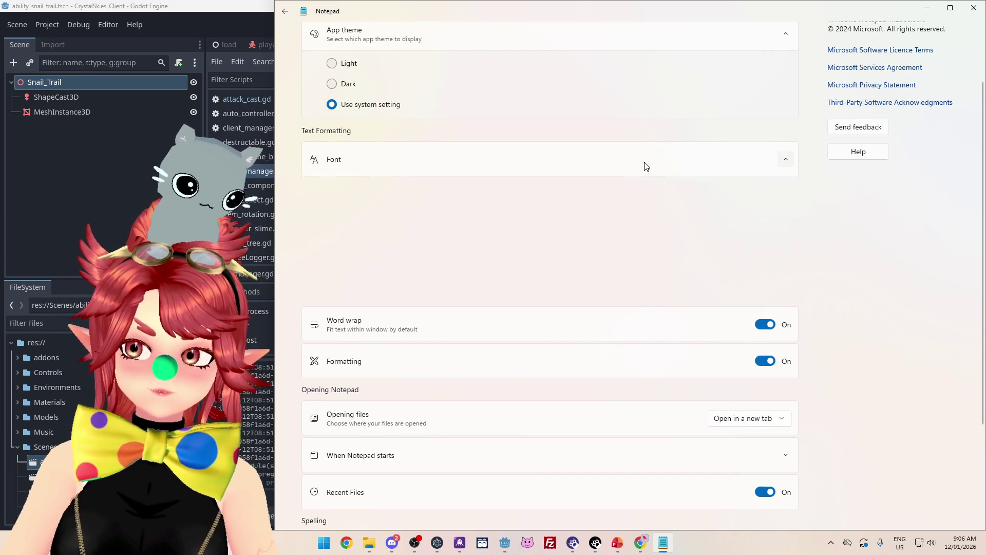
pyautogui.scroll(3, 616, 202)
pyautogui.click(286, 12)
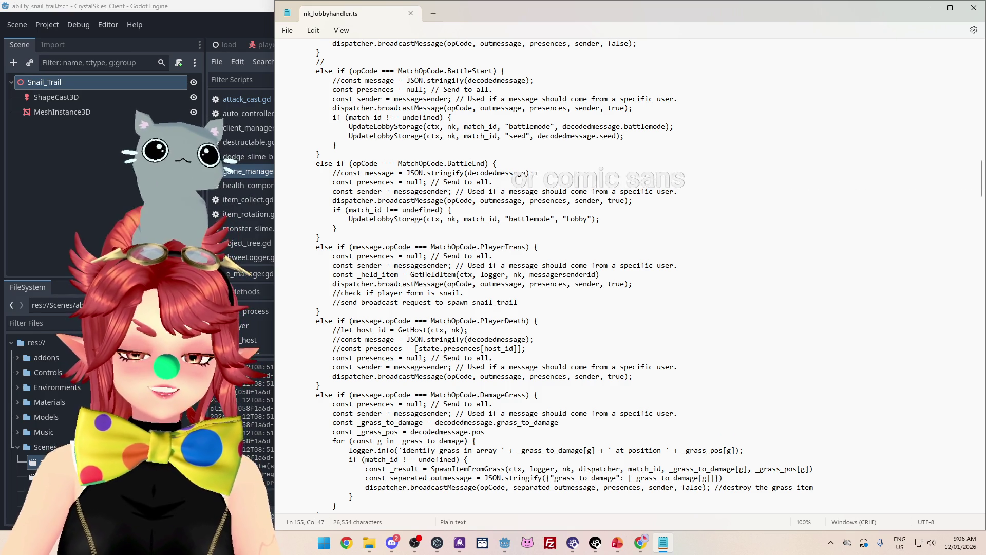
# Step: Change Notepad's font family from Consolas to Comic Sans MS in the Font settings
pyautogui.click(289, 32)
pyautogui.moveTo(319, 35)
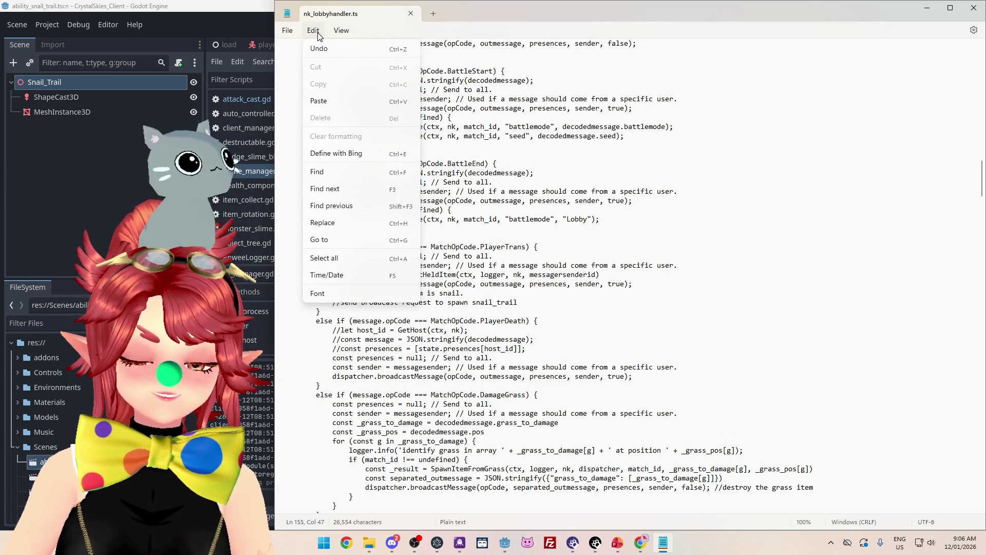
pyautogui.click(388, 295)
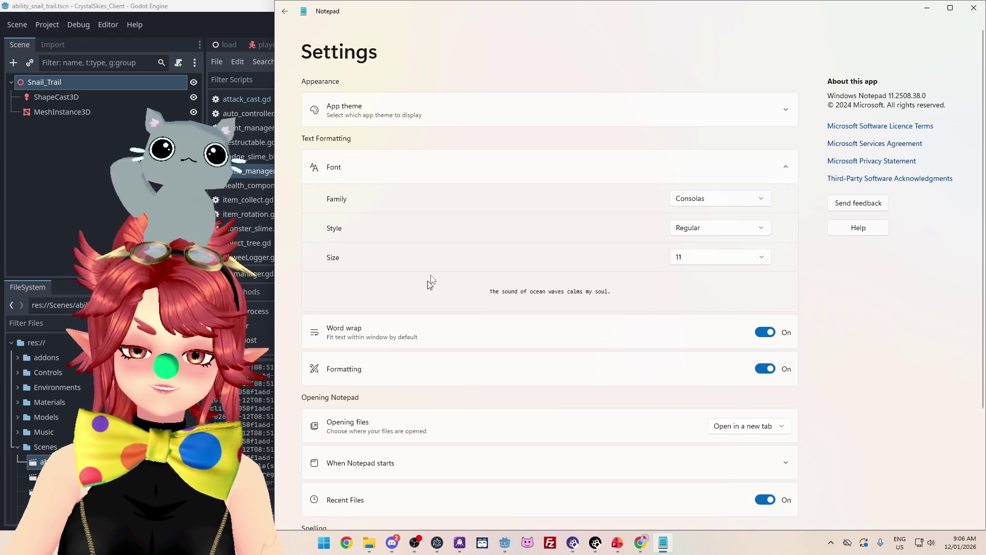
pyautogui.click(730, 202)
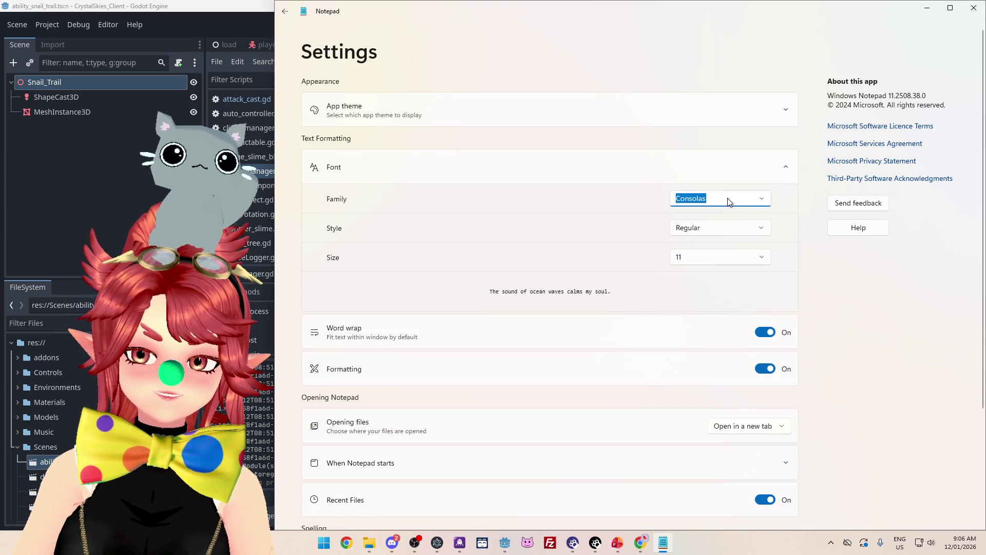
pyautogui.click(763, 199)
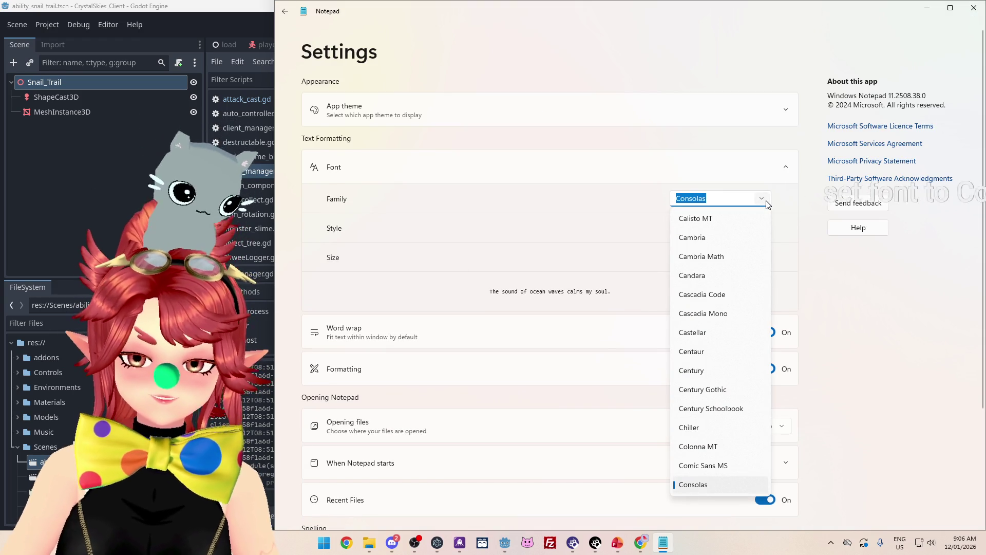
pyautogui.click(730, 467)
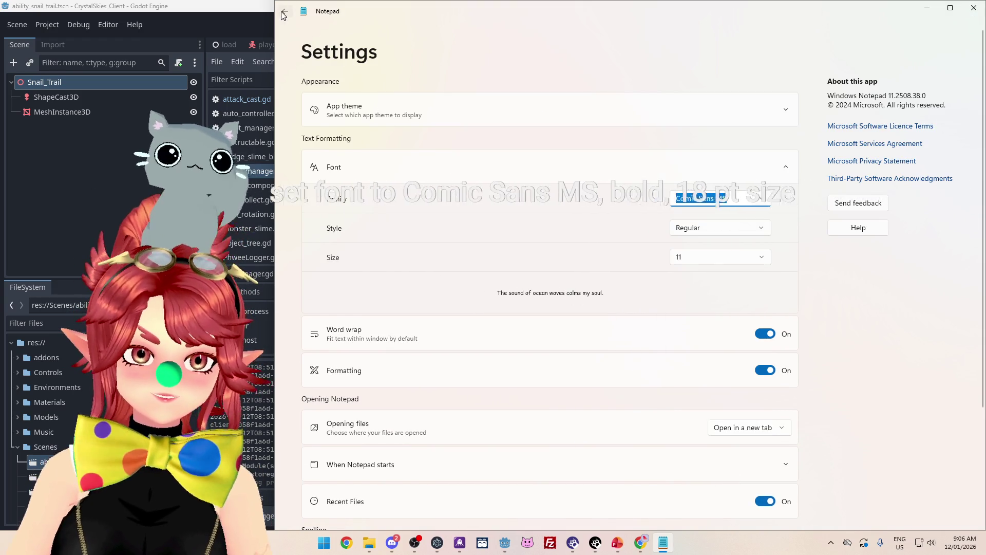
pyautogui.press('Escape')
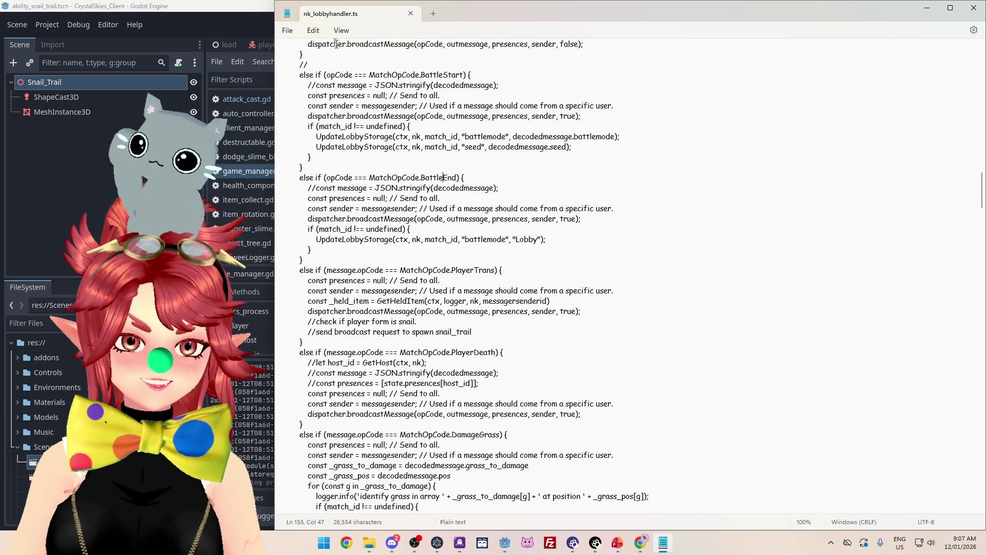
# Step: Set the Notepad font style to Bold and the size to 18
pyautogui.click(309, 32)
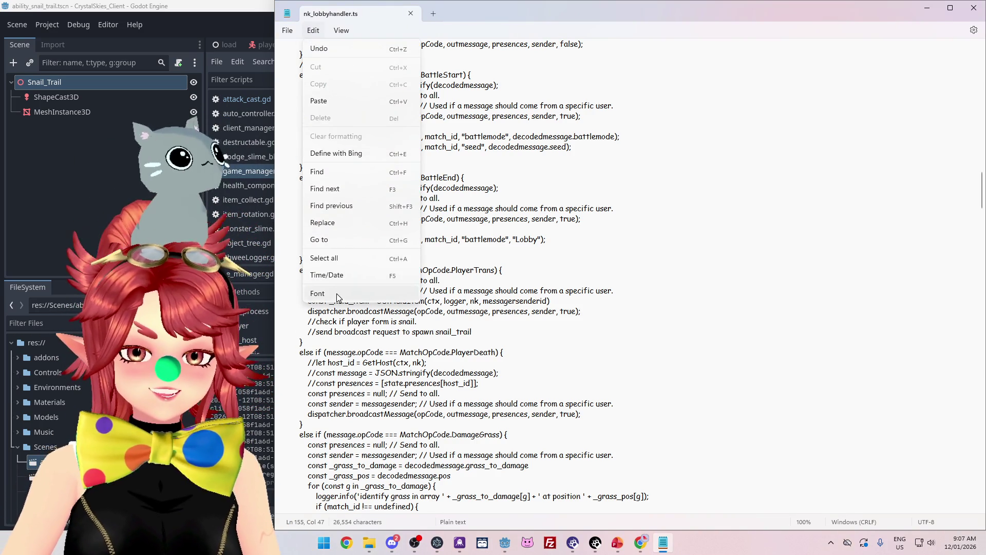
pyautogui.click(337, 294)
pyautogui.click(733, 226)
pyautogui.click(712, 264)
pyautogui.click(715, 259)
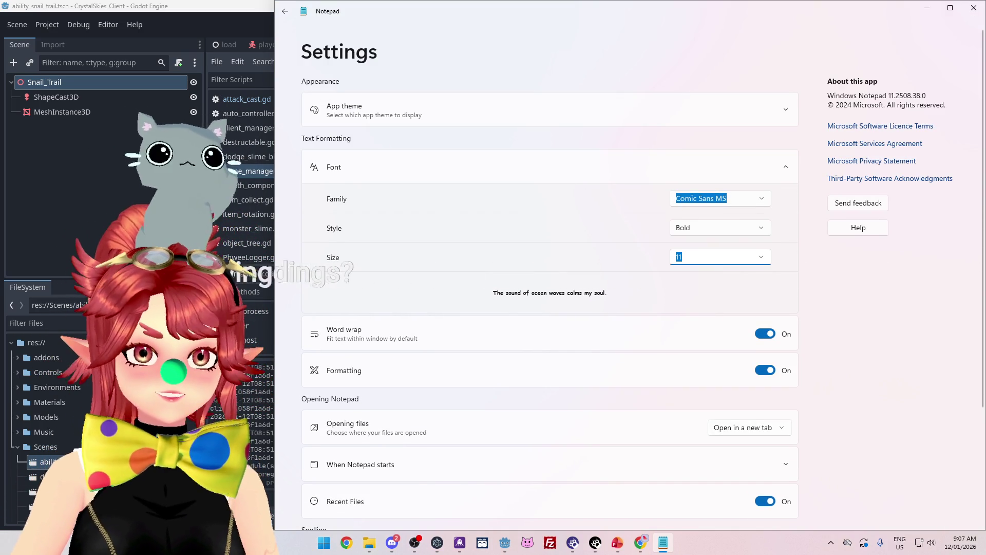
pyautogui.click(761, 257)
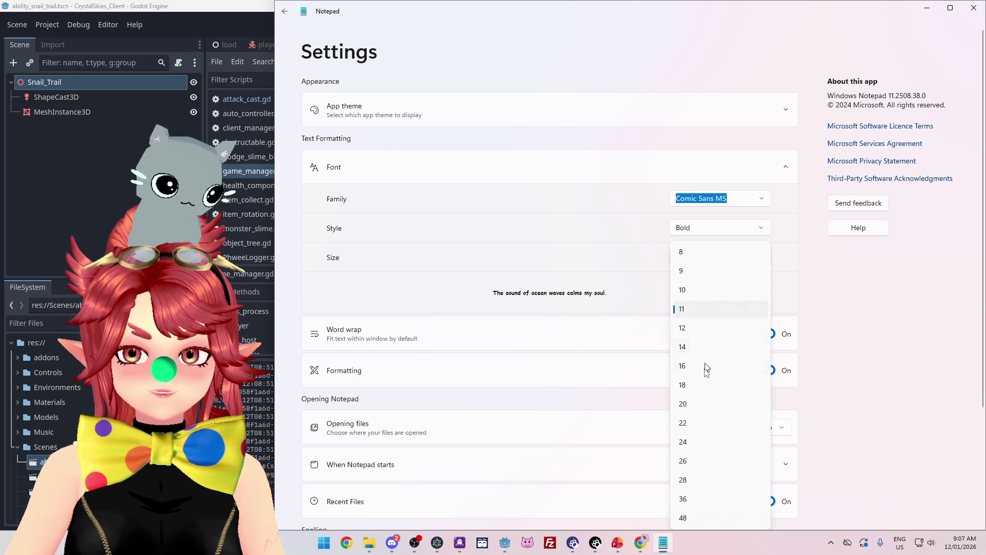
pyautogui.click(694, 389)
pyautogui.click(285, 11)
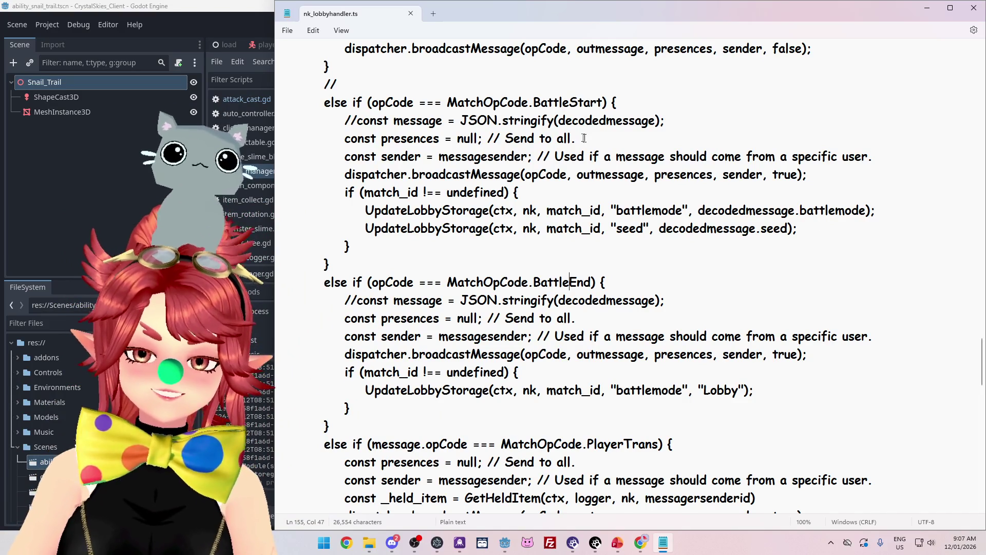
# Step: Add a new line after the GetHeldItem call and type the start of the condition, 'if _held_item'
pyautogui.scroll(-5, 582, 147)
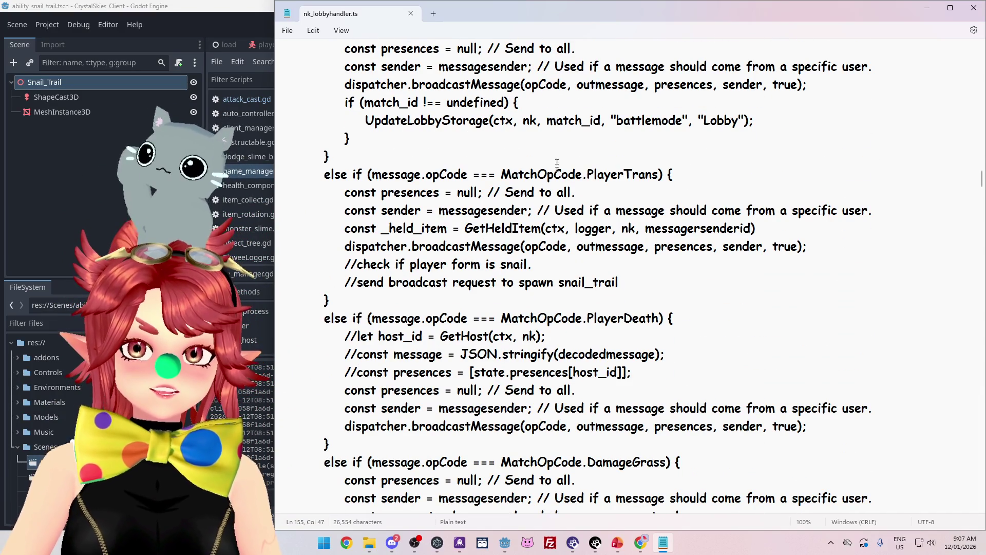
pyautogui.click(518, 139)
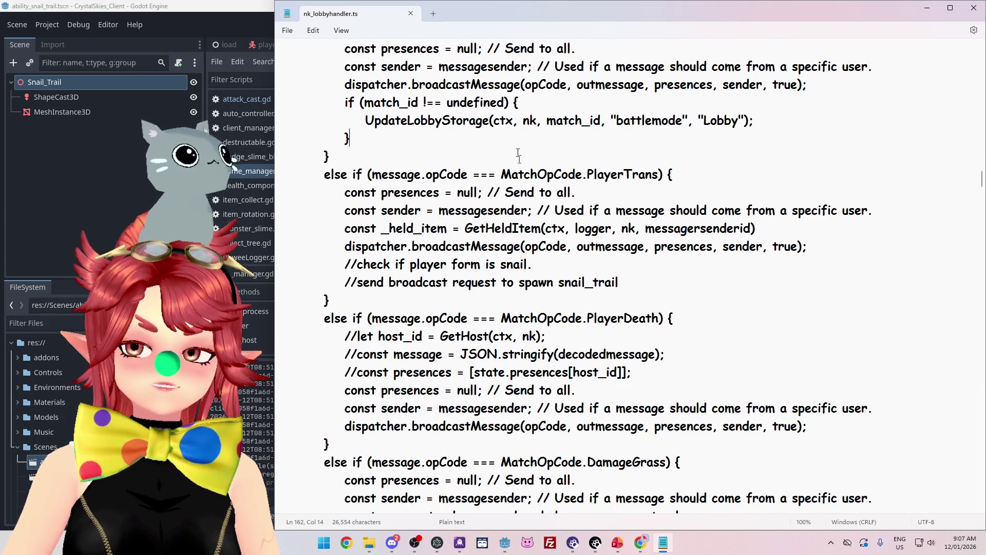
pyautogui.scroll(1, 772, 307)
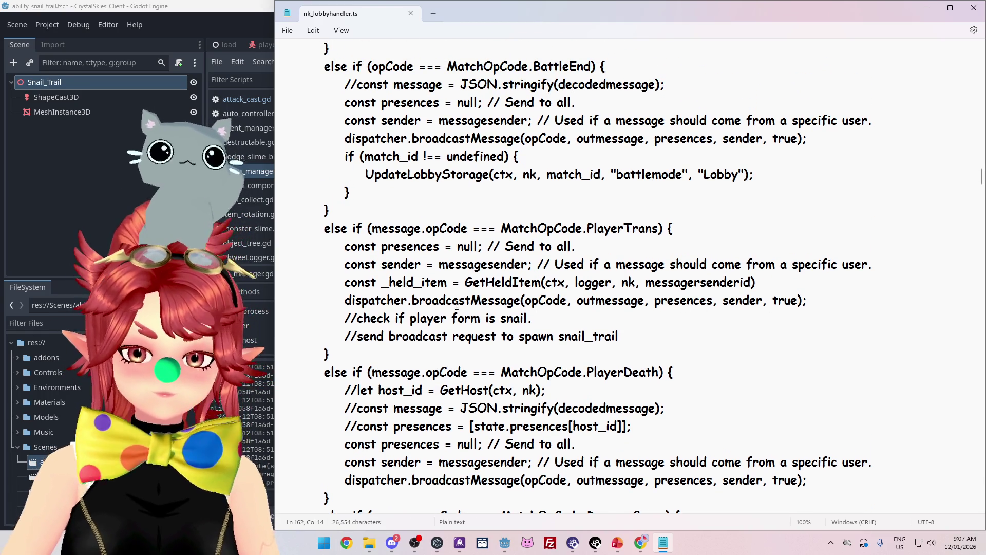
pyautogui.click(756, 282)
pyautogui.press('Return')
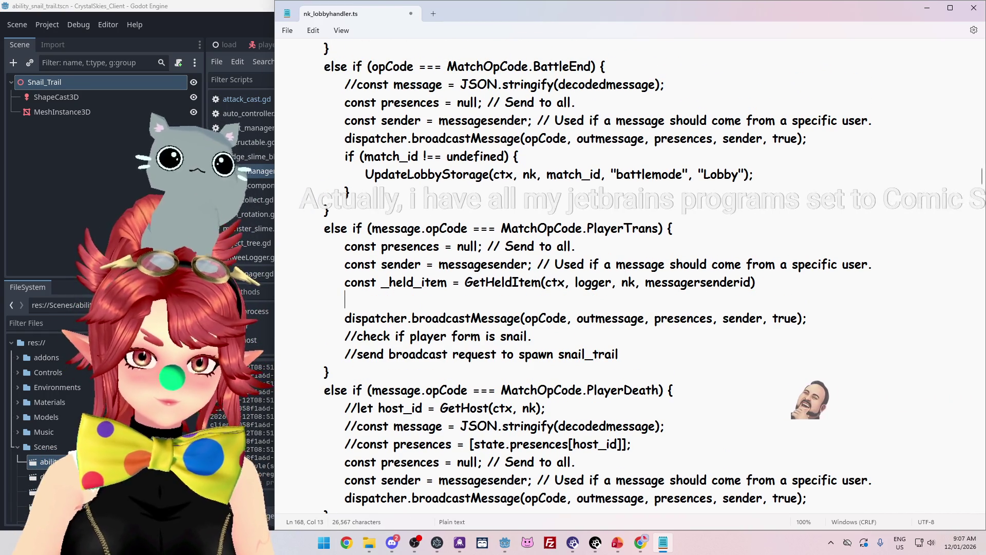
pyautogui.write('if ')
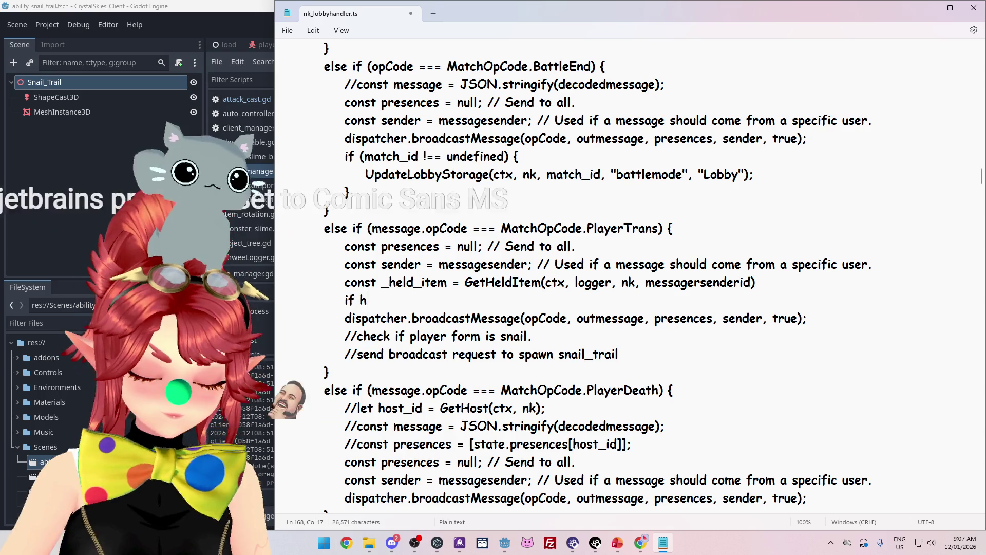
pyautogui.write('held_item')
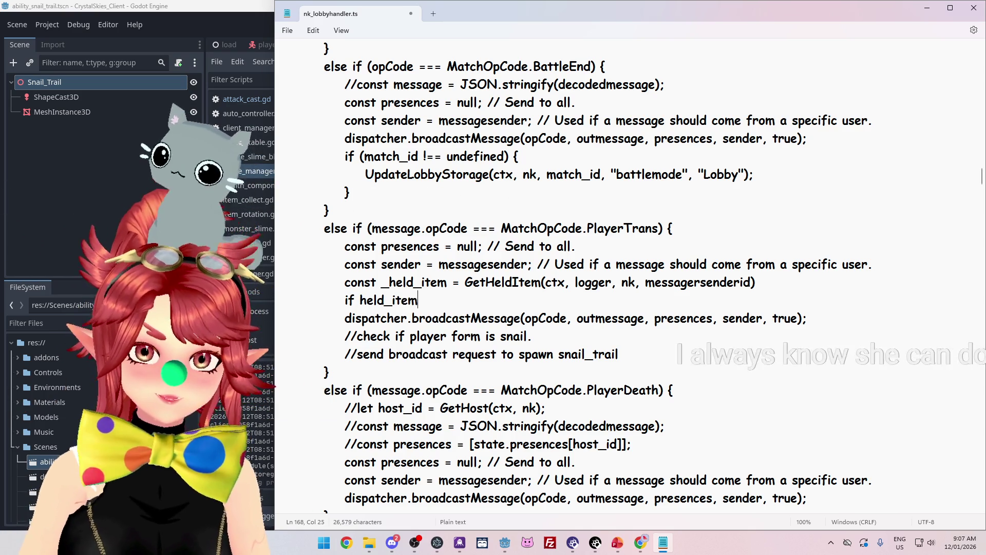
pyautogui.click(384, 300)
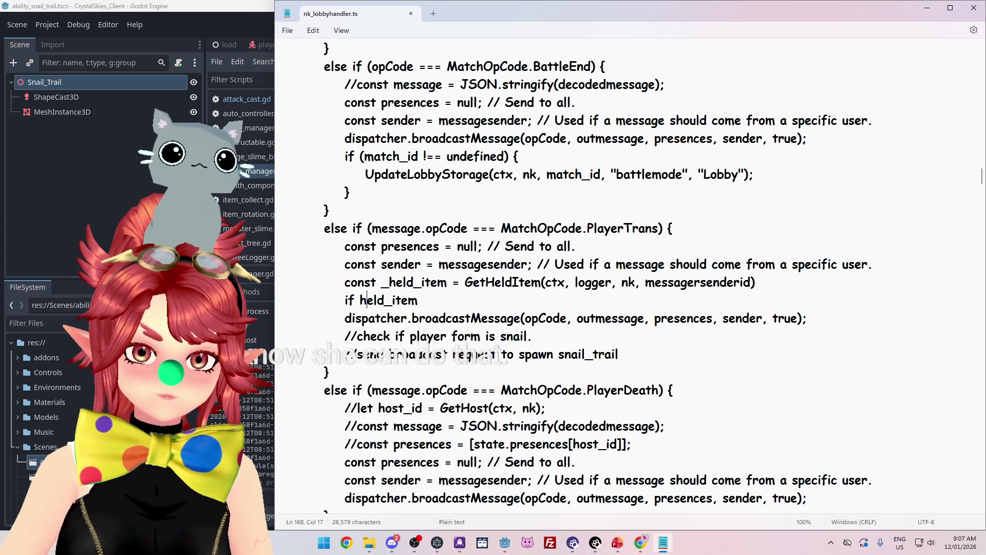
pyautogui.click(361, 300)
pyautogui.write('_')
# Step: Complete the line as if (_held_item = "grass") { and start the block body
pyautogui.scroll(-1, 780, 286)
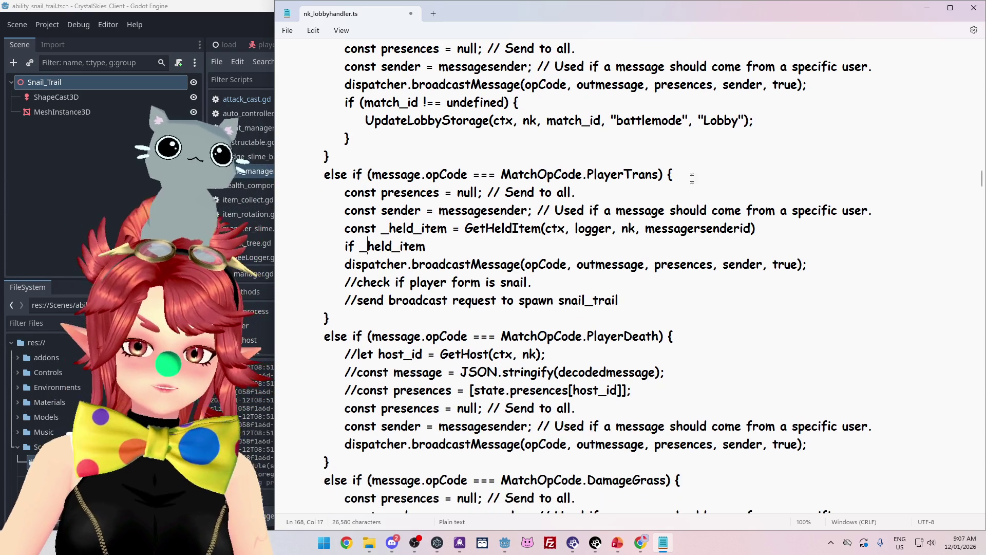
pyautogui.click(426, 246)
pyautogui.write('= ')
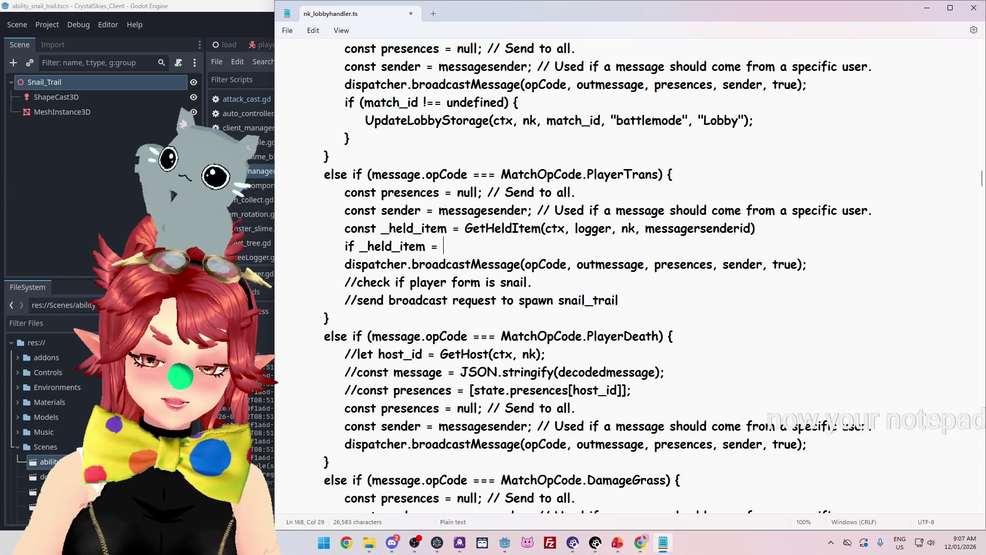
pyautogui.write('"grass"')
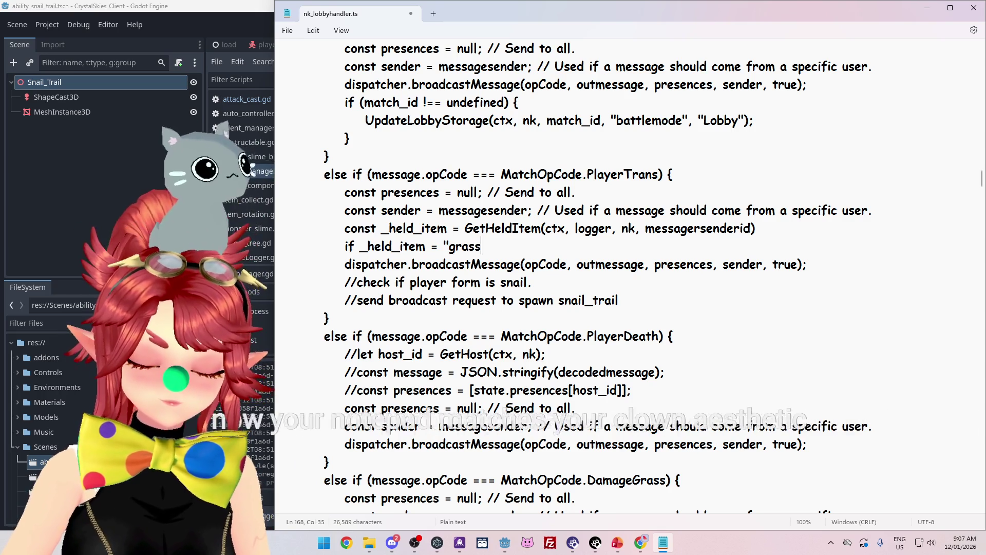
pyautogui.click(359, 247)
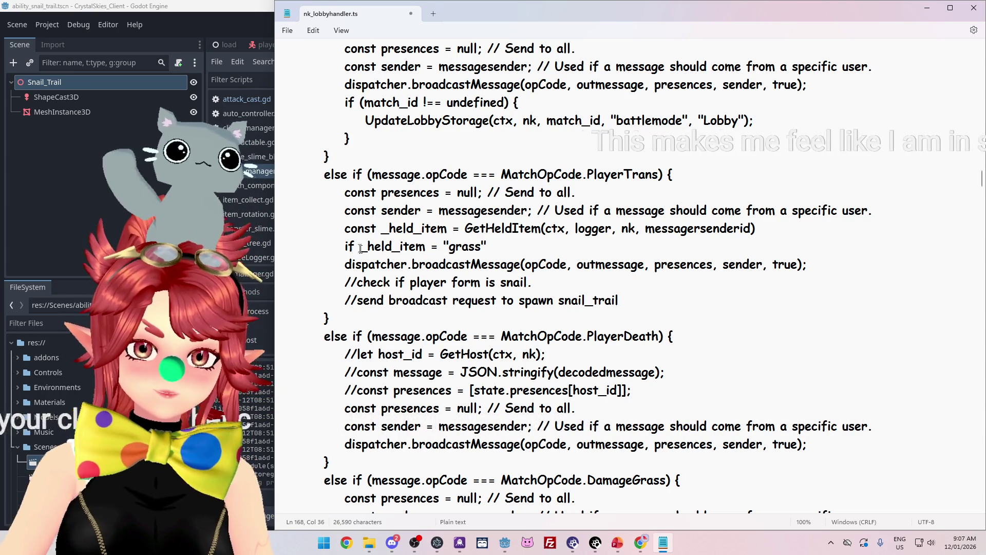
pyautogui.write('(')
pyautogui.press('End')
pyautogui.write(')')
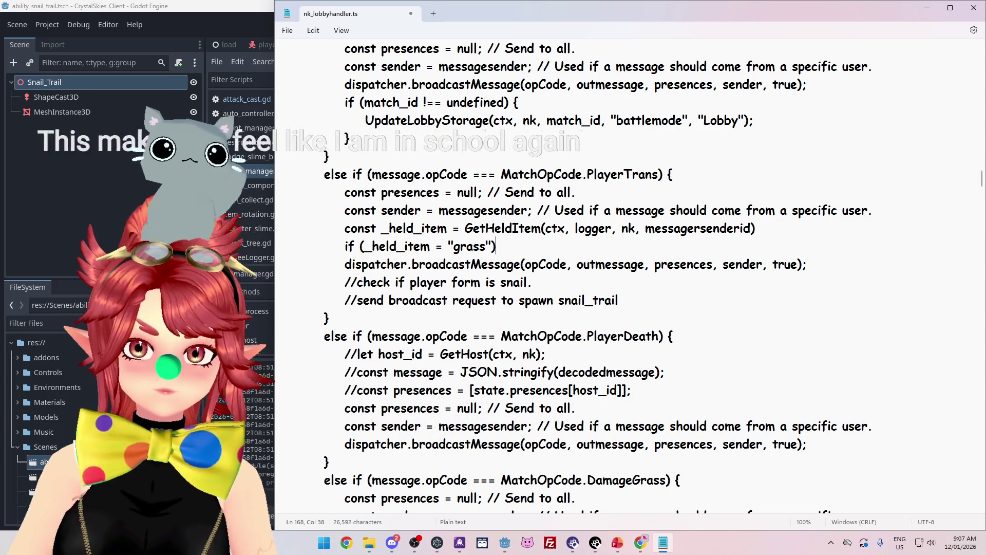
pyautogui.write(' {')
pyautogui.press('Return')
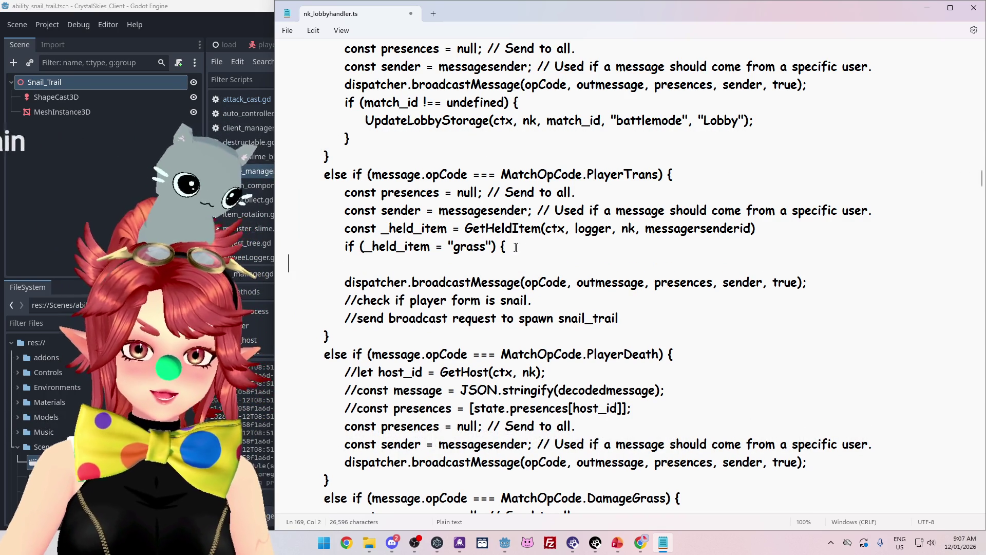
pyautogui.write('}')
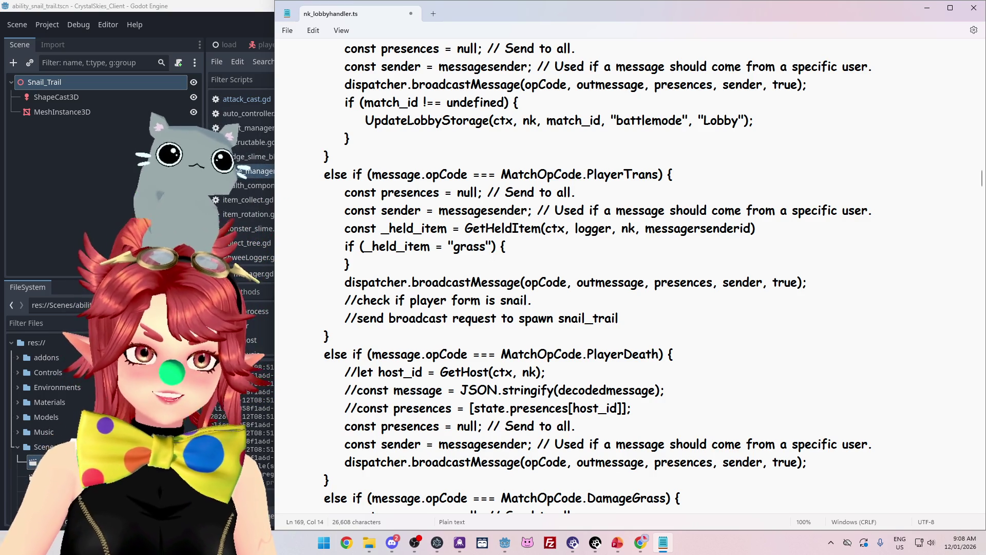
# Step: Select the grass-check if block and remove it from below the GetHeldItem call
pyautogui.hotkey('alt', 'Tab')
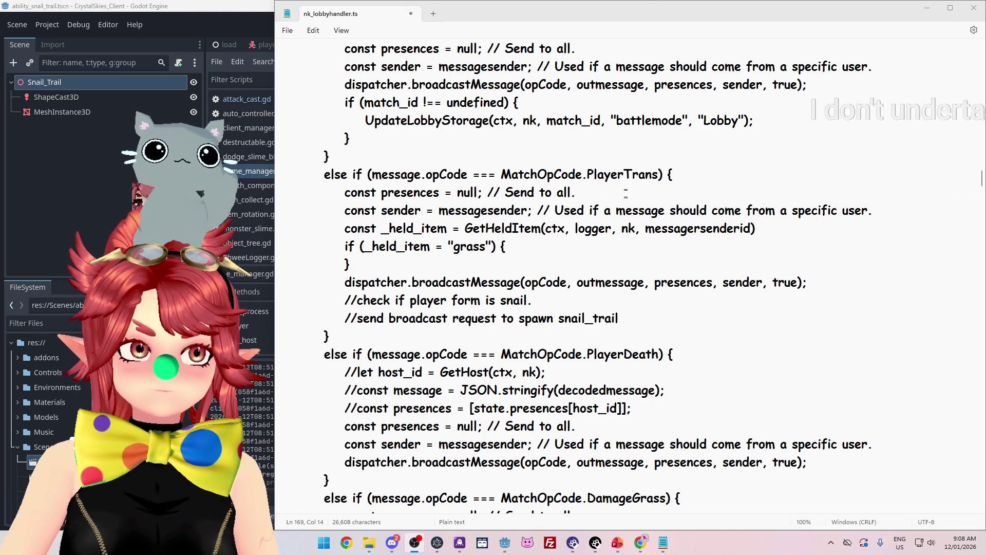
pyautogui.press('Down')
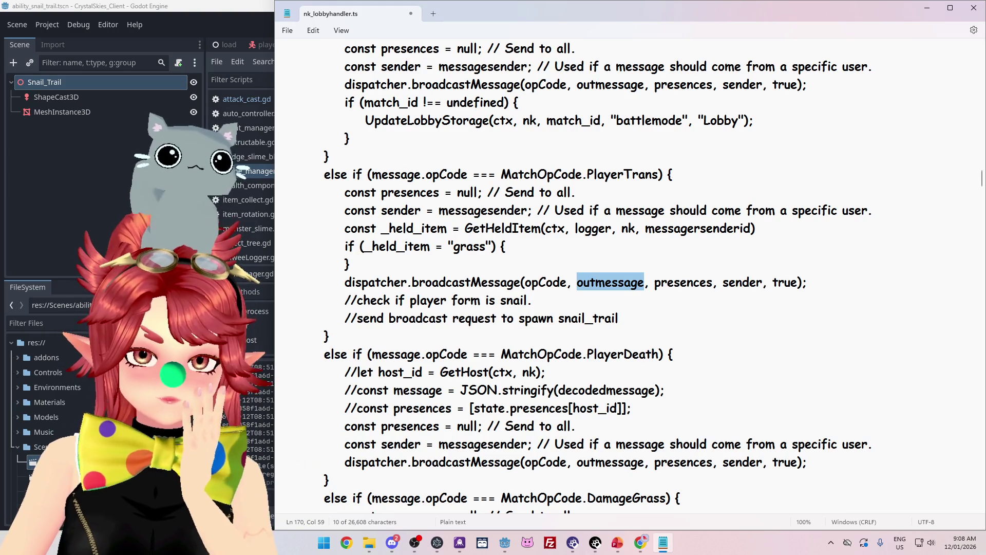
pyautogui.moveTo(364, 246); pyautogui.dragTo(445, 247)
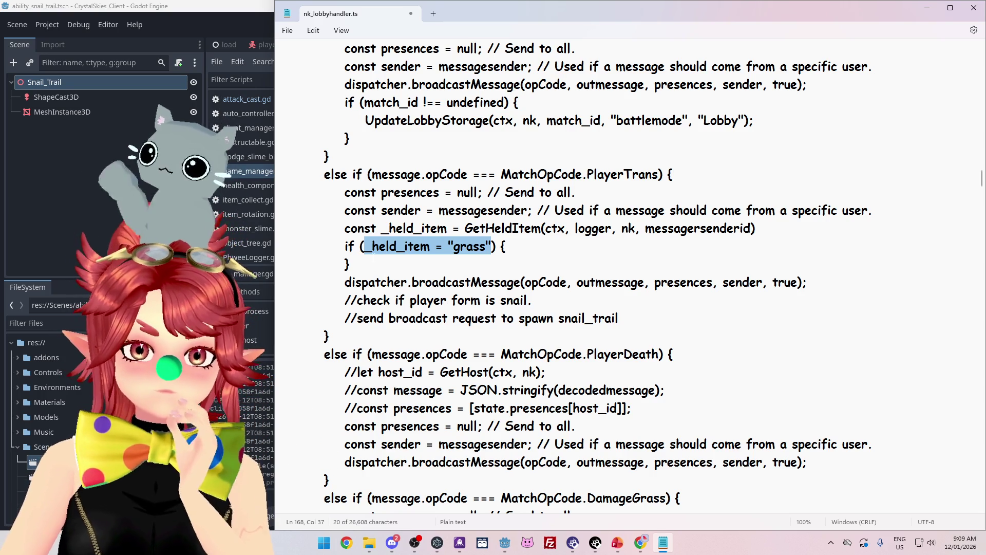
pyautogui.moveTo(374, 264); pyautogui.dragTo(288, 252)
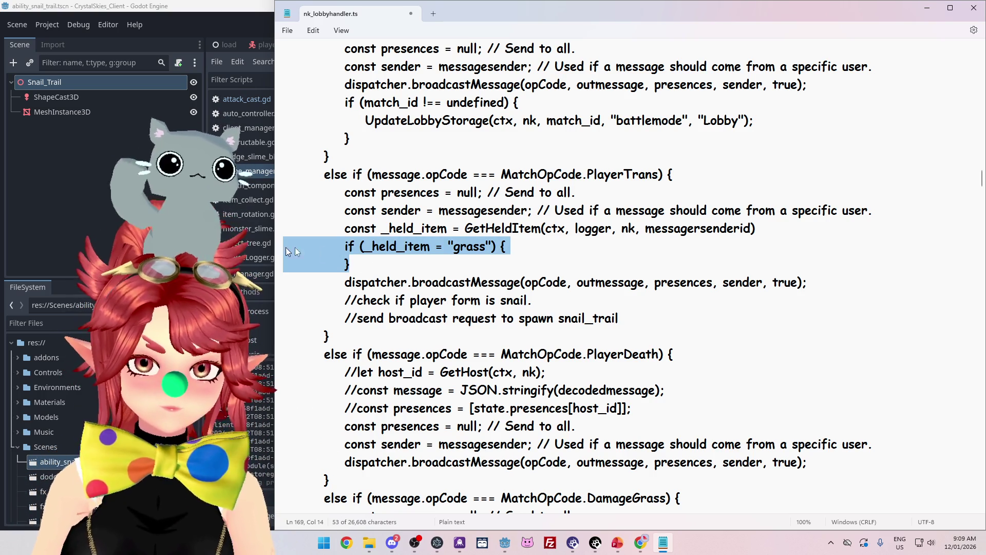
pyautogui.press('BackSpace')
pyautogui.press('Down')
pyautogui.press('End')
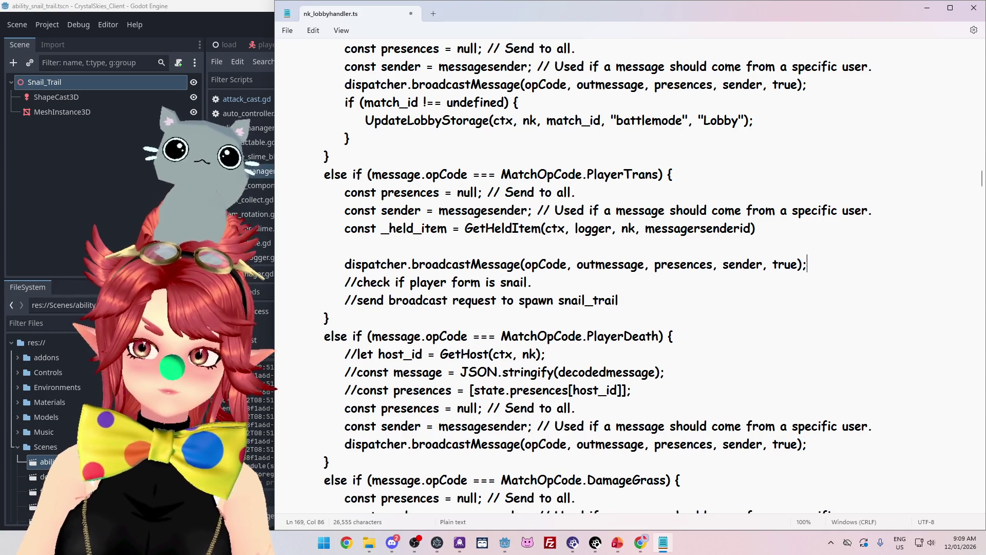
# Step: Place the if block below the broadcastMessage call with an empty line inside it
pyautogui.press('Return')
pyautogui.hotkey('ctrl', 'z')
pyautogui.press('BackSpace')
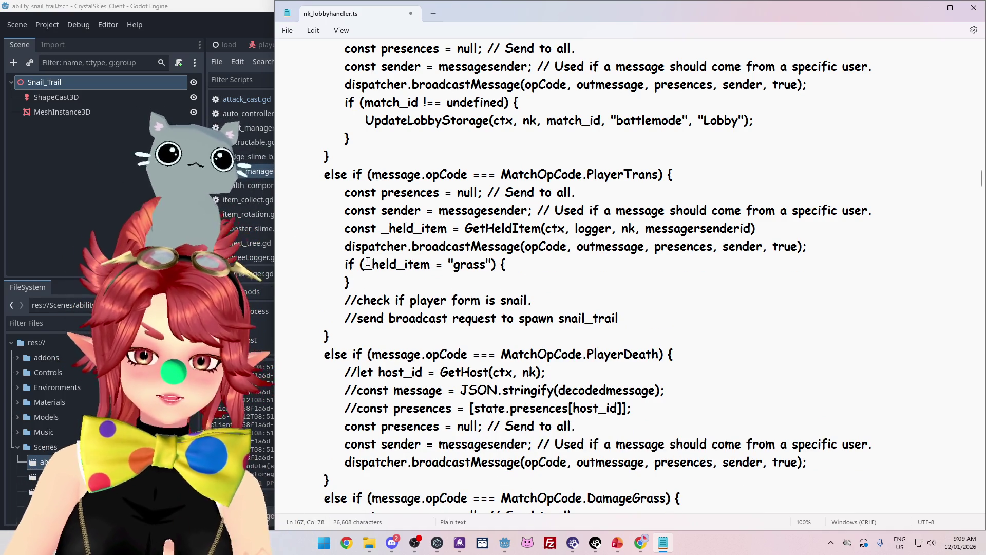
pyautogui.click(512, 264)
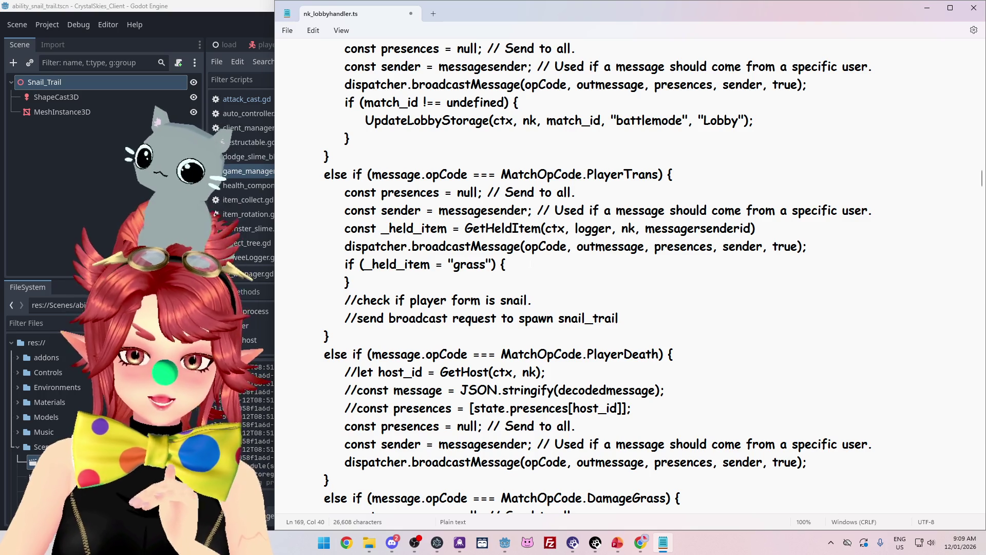
pyautogui.press('Return')
pyautogui.press('Down')
pyautogui.press('Down')
pyautogui.hotkey('shift', 'End')
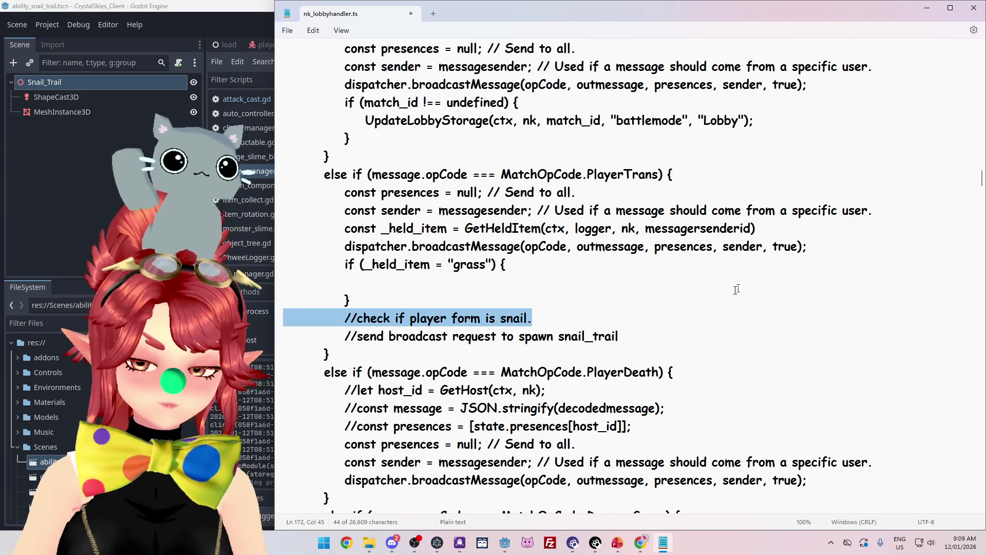
pyautogui.click(841, 246)
pyautogui.press('Return')
pyautogui.write('if (_held_item = "grass") {')
pyautogui.press('Return')
pyautogui.write('}')
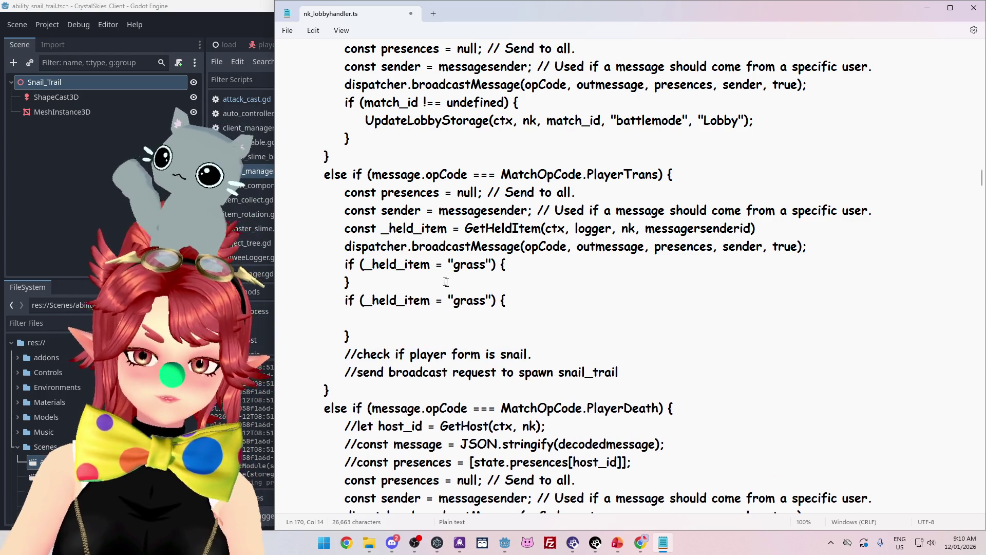
pyautogui.hotkey('ctrl', 'z')
pyautogui.hotkey('ctrl', 'z')
pyautogui.press('Down')
pyautogui.press('Down')
pyautogui.press('Down')
# Step: Move the snail-form check comment above the if block and delete the extra blank line
pyautogui.hotkey('shift', 'End')
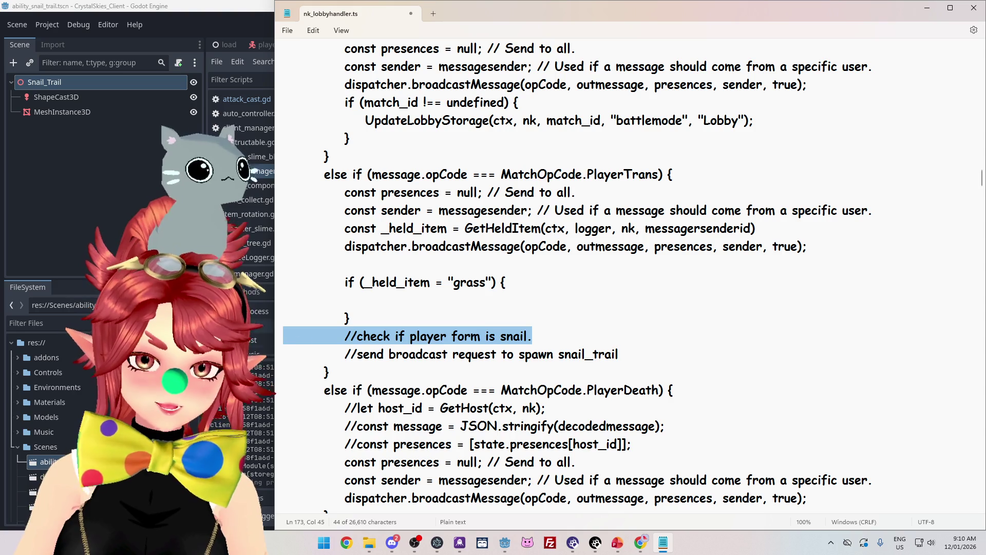
pyautogui.hotkey('ctrl', 'x')
pyautogui.press('Up')
pyautogui.press('Up')
pyautogui.press('Up')
pyautogui.hotkey('ctrl', 'v')
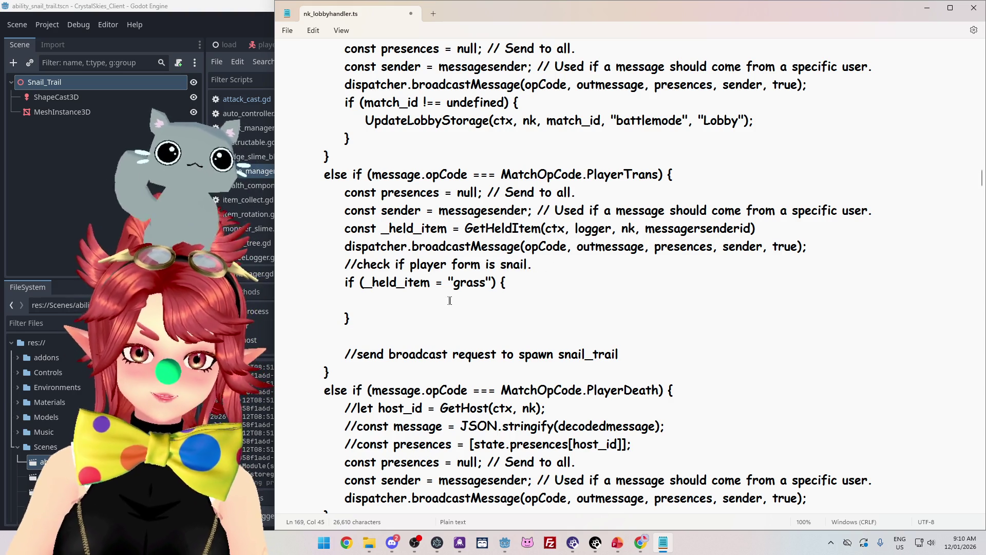
pyautogui.click(399, 335)
pyautogui.press('BackSpace')
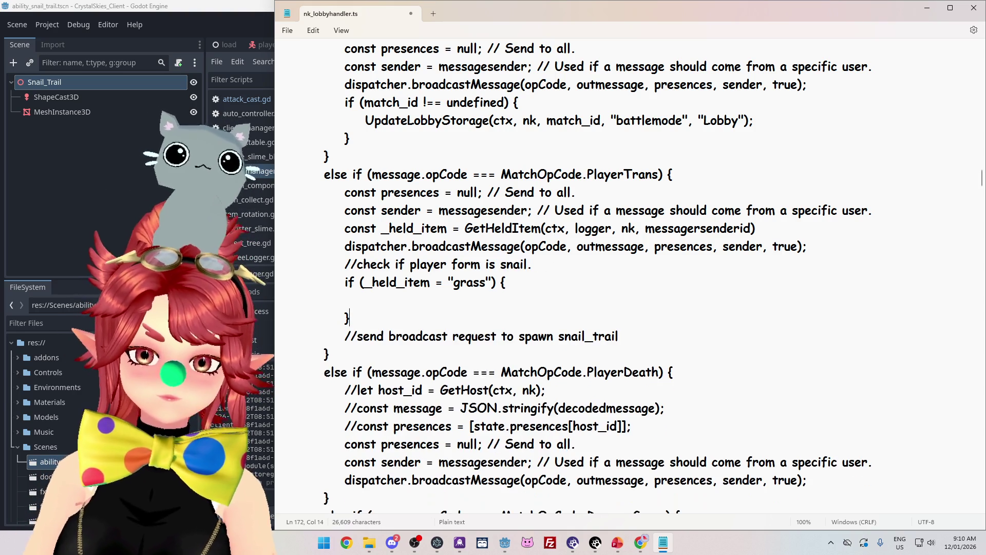
pyautogui.press('Down')
pyautogui.press('Home')
pyautogui.press('Home')
pyautogui.hotkey('shift', 'End')
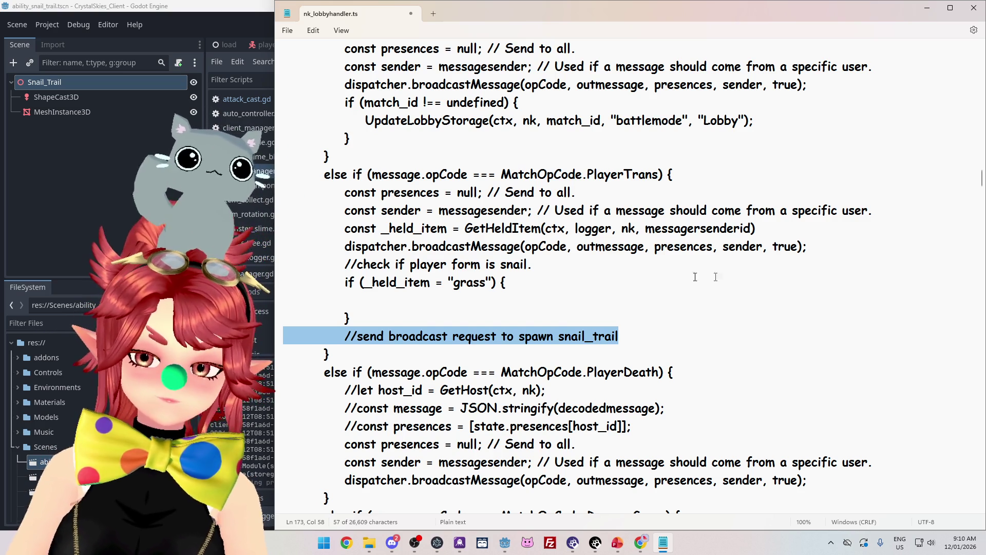
pyautogui.moveTo(808, 246); pyautogui.dragTo(257, 249)
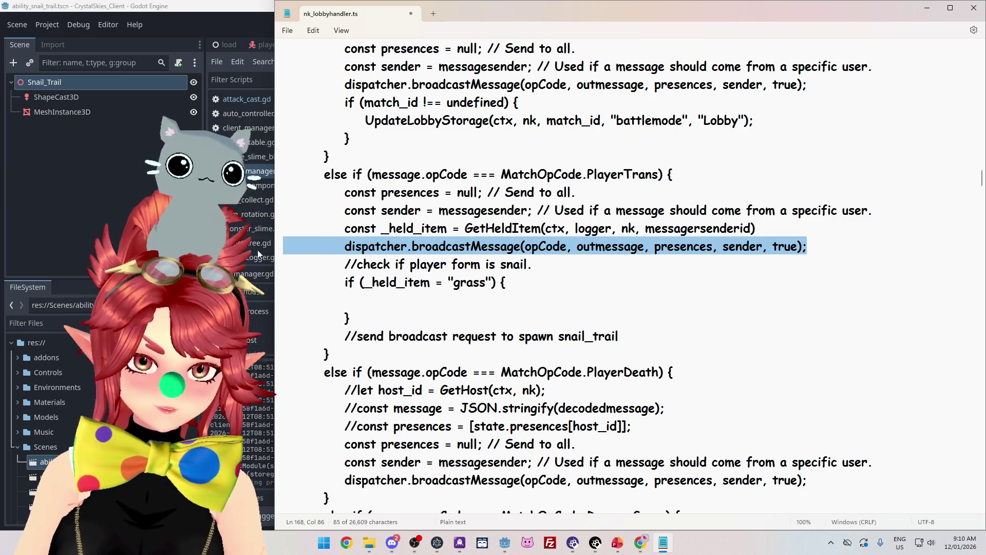
# Step: Copy the dispatcher.broadcastMessage call onto the empty line inside the grass-check block
pyautogui.hotkey('ctrl', 'x')
pyautogui.hotkey('ctrl', 'z')
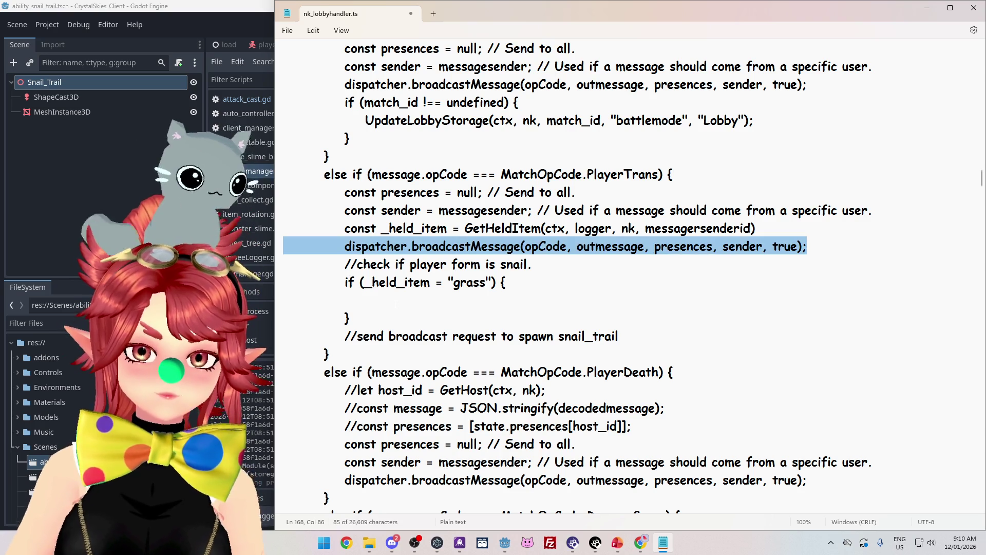
pyautogui.click(308, 300)
pyautogui.hotkey('ctrl', 'v')
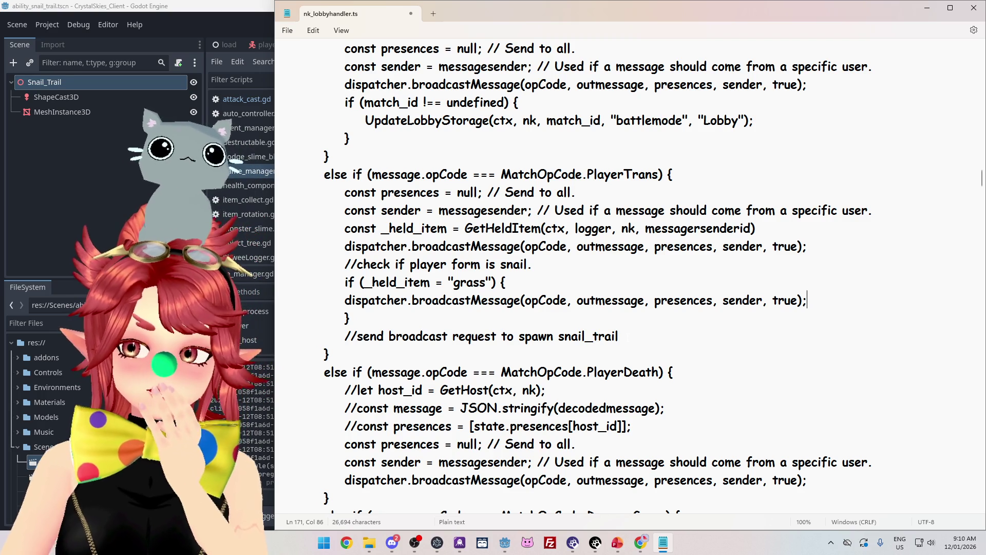
# Step: Delete the spawn snail_trail comment line
pyautogui.moveTo(653, 336)
pyautogui.mouseDown()
pyautogui.moveTo(337, 355)
pyautogui.moveTo(288, 337)
pyautogui.mouseUp()
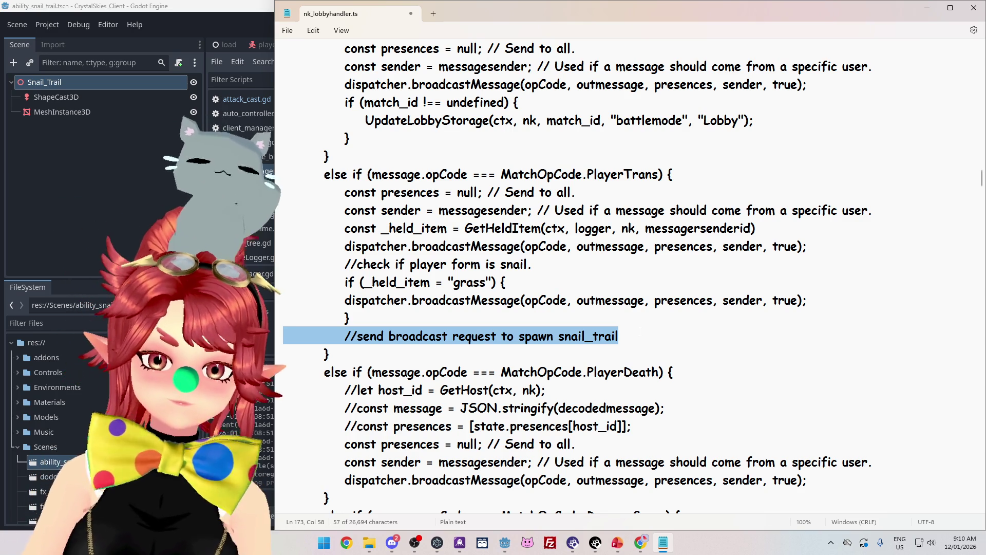
pyautogui.press('BackSpace')
pyautogui.press('BackSpace')
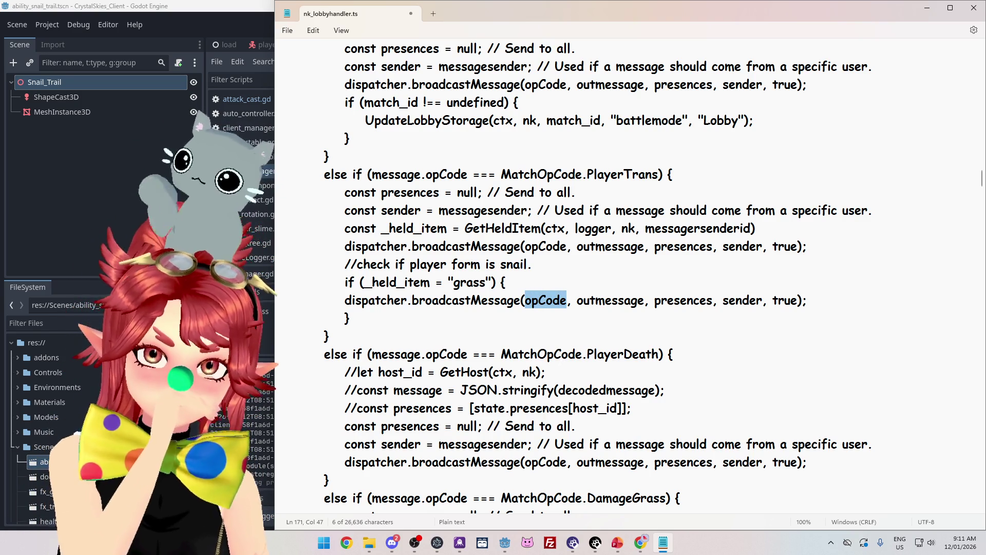
pyautogui.moveTo(982, 178); pyautogui.dragTo(974, 51)
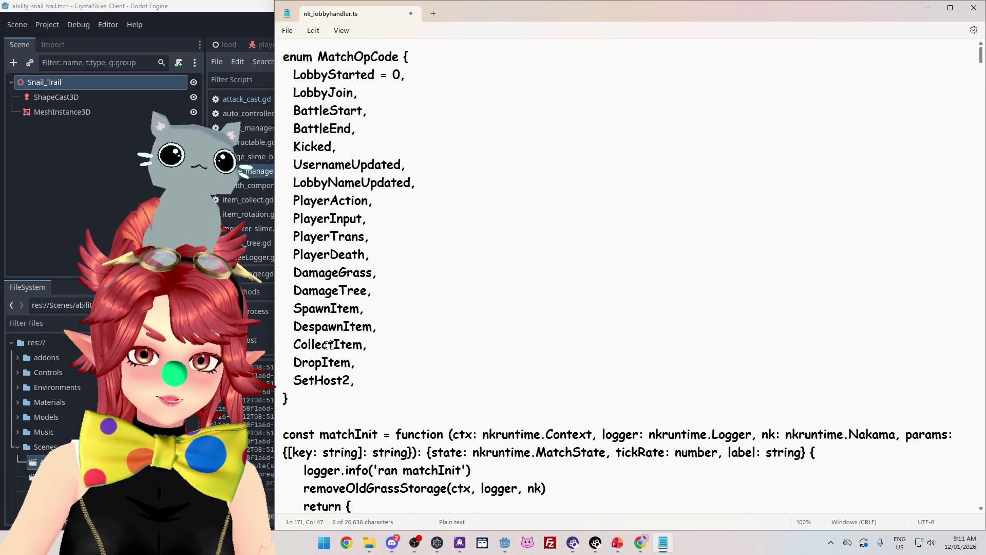
# Step: Insert an indented 'SpawnAbility,' line after DropItem in the MatchOpCode enum
pyautogui.click(355, 363)
pyautogui.press('Return')
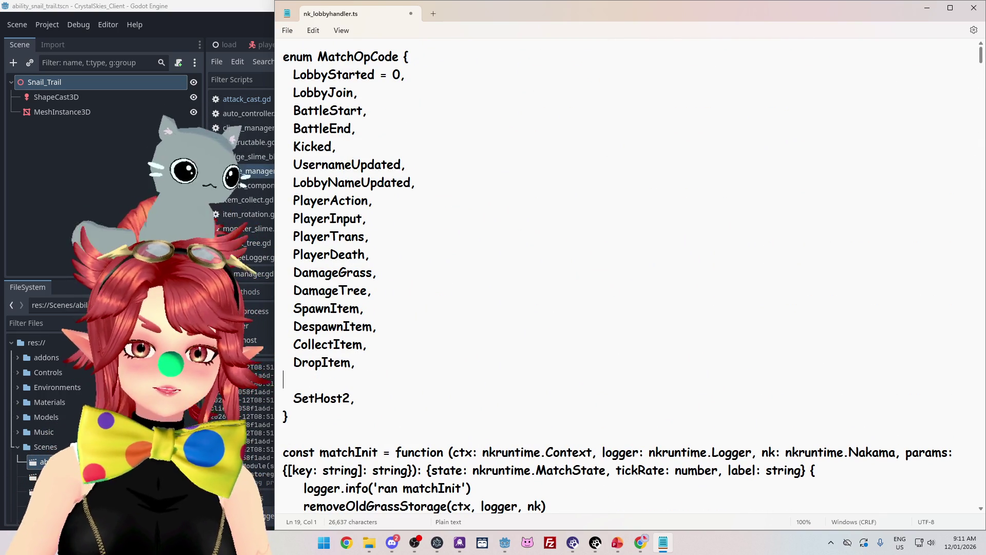
pyautogui.press('Tab')
pyautogui.write('Spawn')
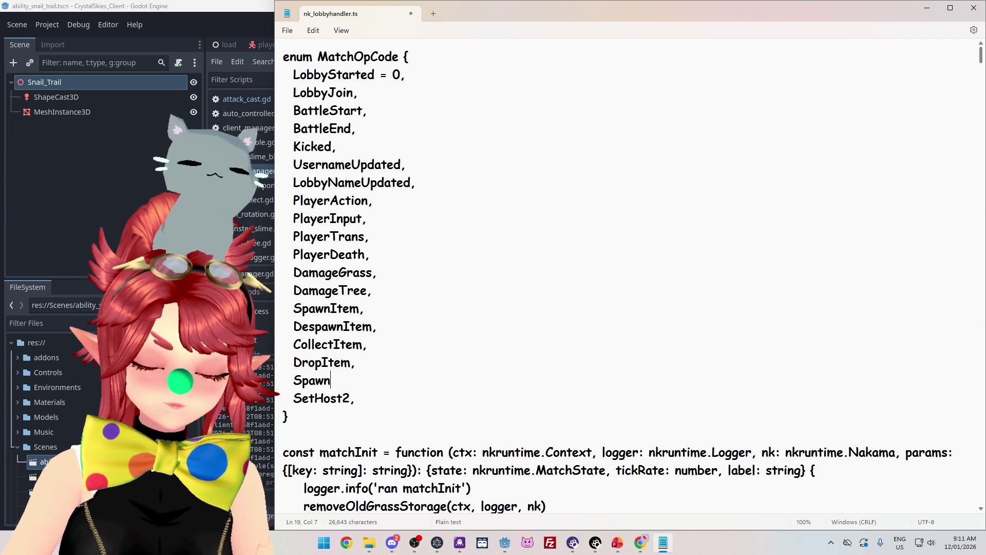
pyautogui.write('Ability,')
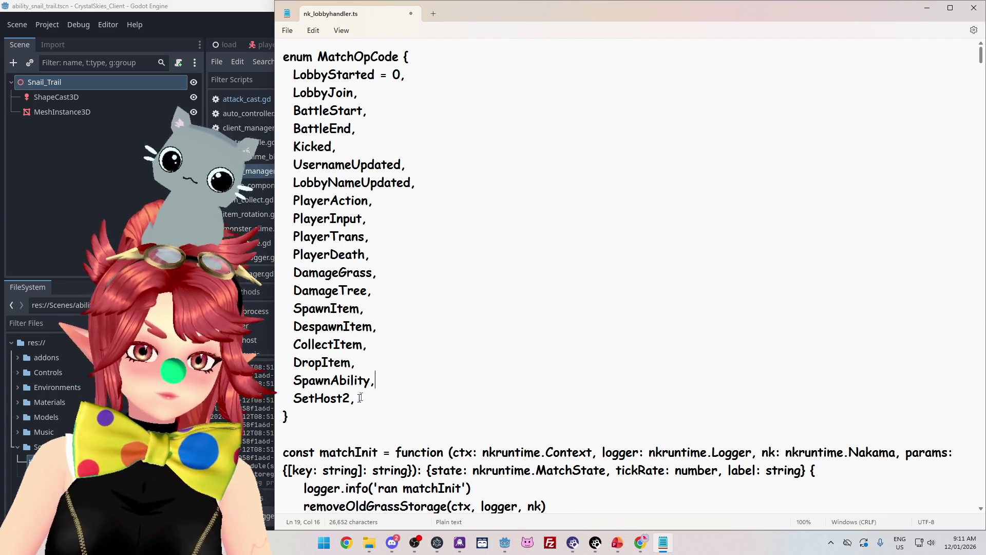
pyautogui.hotkey('alt', 'Tab')
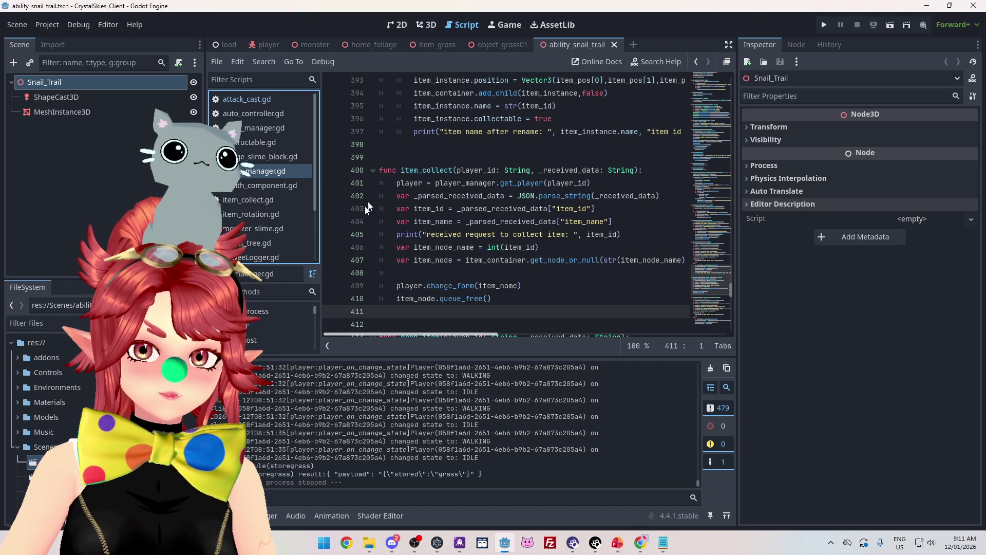
# Step: Add 'SpawnAbility,' after DropItem in client_manager.gd's opcode enum and save the script
pyautogui.click(259, 132)
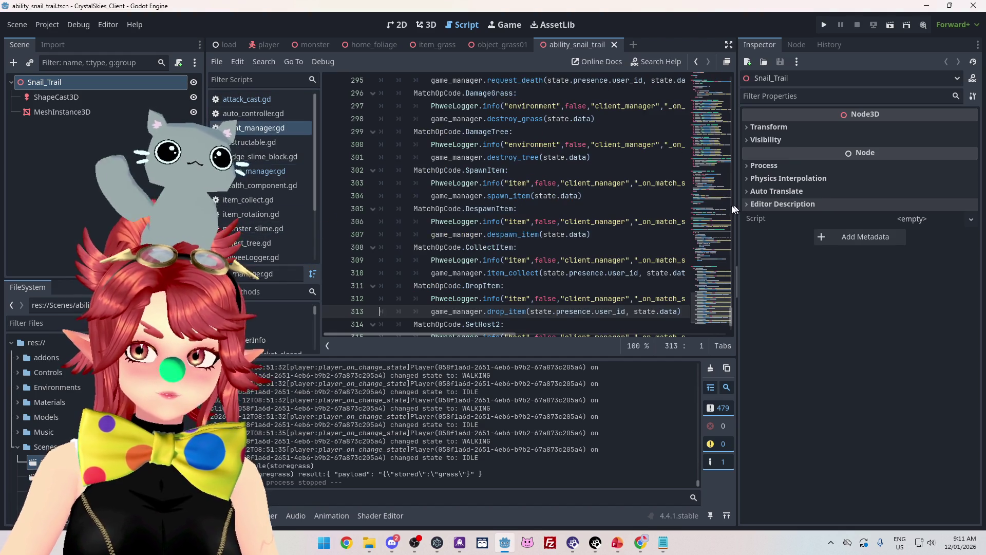
pyautogui.moveTo(729, 314); pyautogui.dragTo(738, 67)
pyautogui.scroll(-9, 450, 277)
pyautogui.click(451, 281)
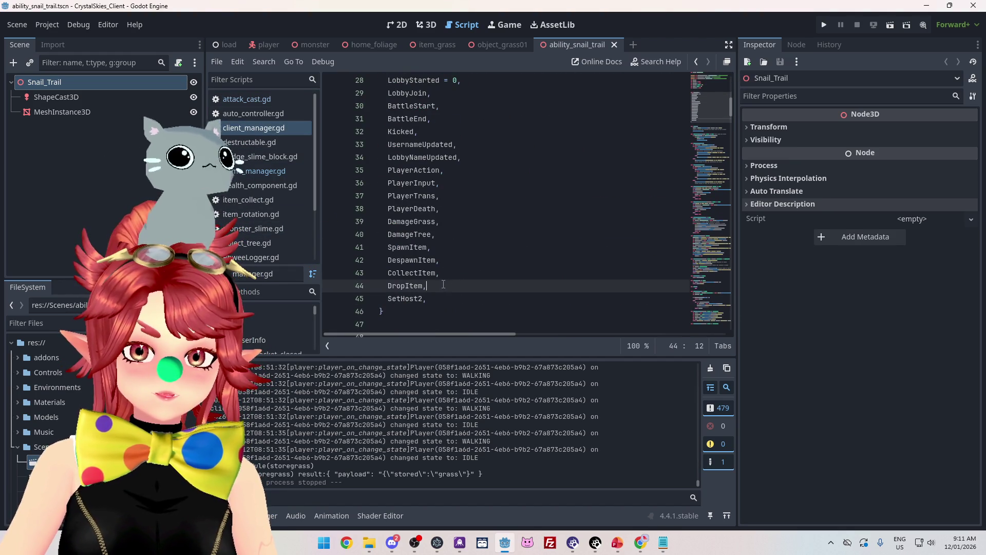
pyautogui.press('Return')
pyautogui.write('Spaw')
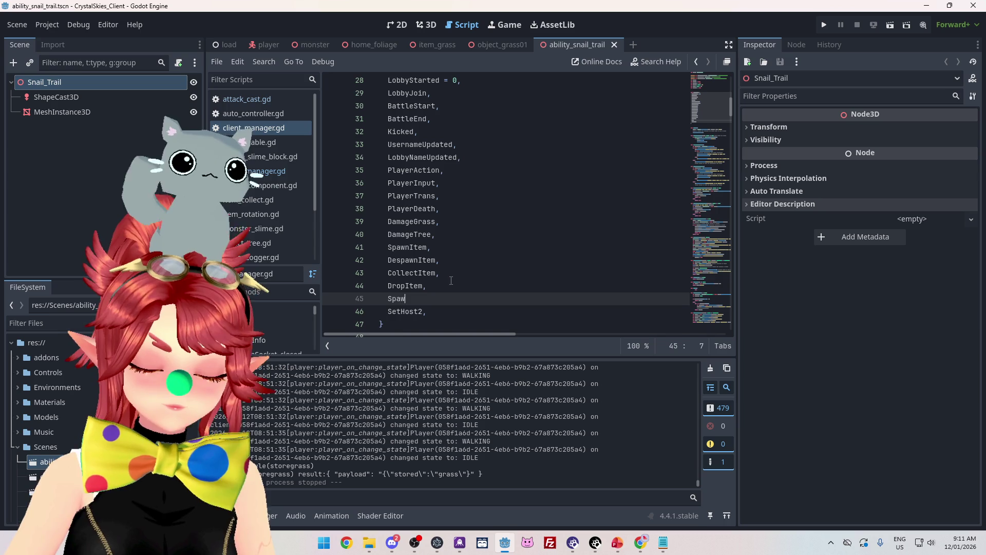
pyautogui.write('nAbility,')
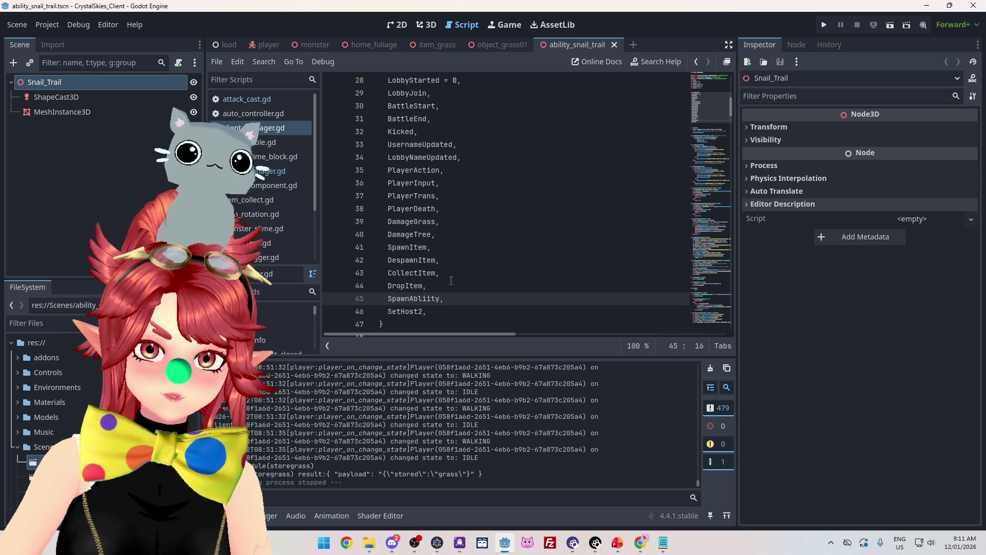
pyautogui.click(501, 247)
pyautogui.hotkey('ctrl', 's')
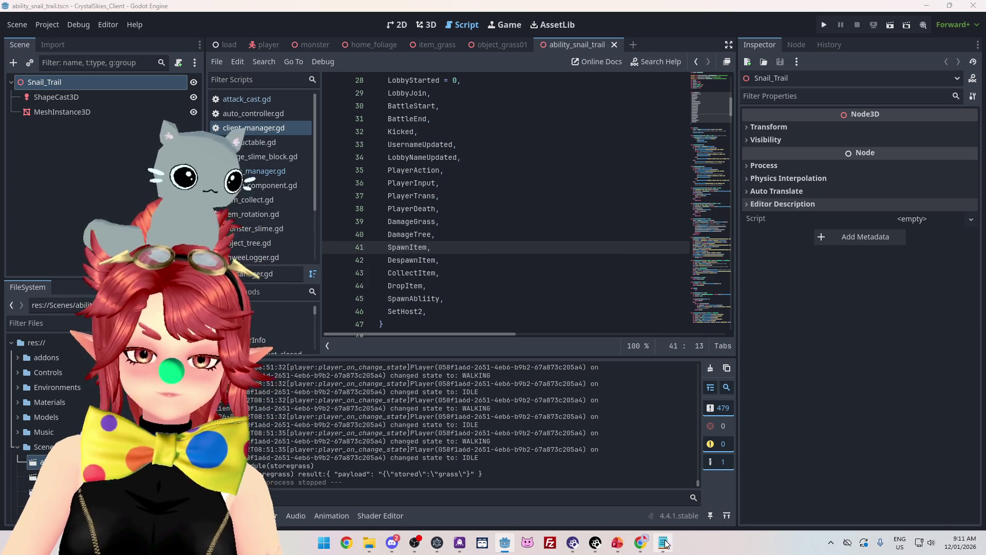
pyautogui.hotkey('alt', 'Tab')
pyautogui.moveTo(982, 53)
pyautogui.mouseDown()
pyautogui.moveTo(978, 247)
pyautogui.moveTo(976, 190)
pyautogui.moveTo(956, 208)
pyautogui.mouseUp()
# Step: Scroll through the handlers, checking the outmessage argument and locating the CollectItem handler
pyautogui.scroll(7, 957, 208)
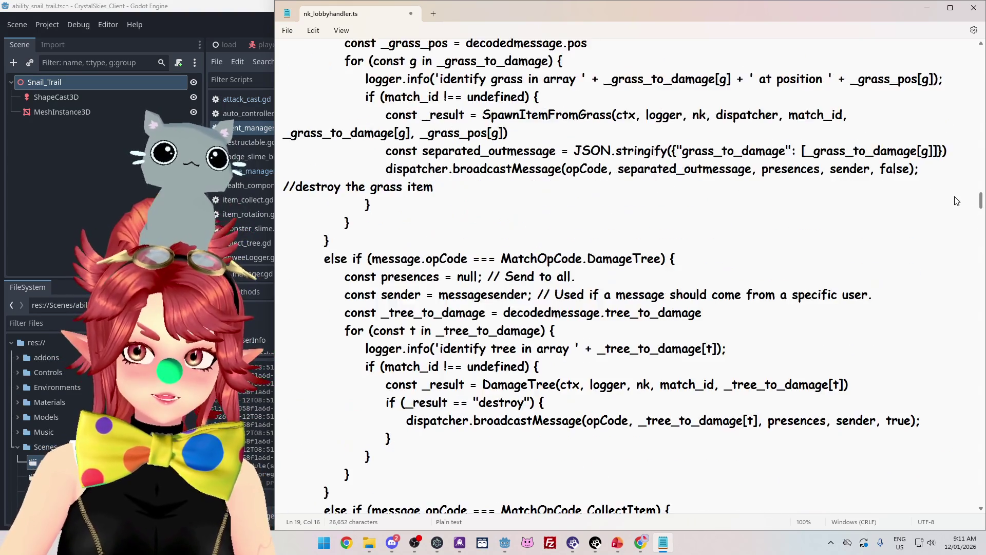
pyautogui.scroll(-20, 953, 241)
pyautogui.scroll(9, 952, 237)
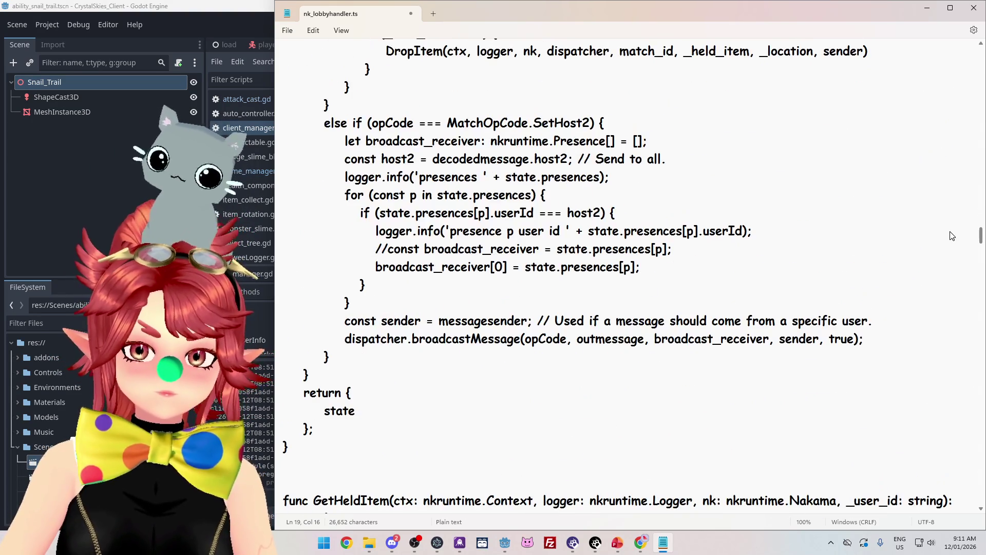
pyautogui.scroll(10, 953, 222)
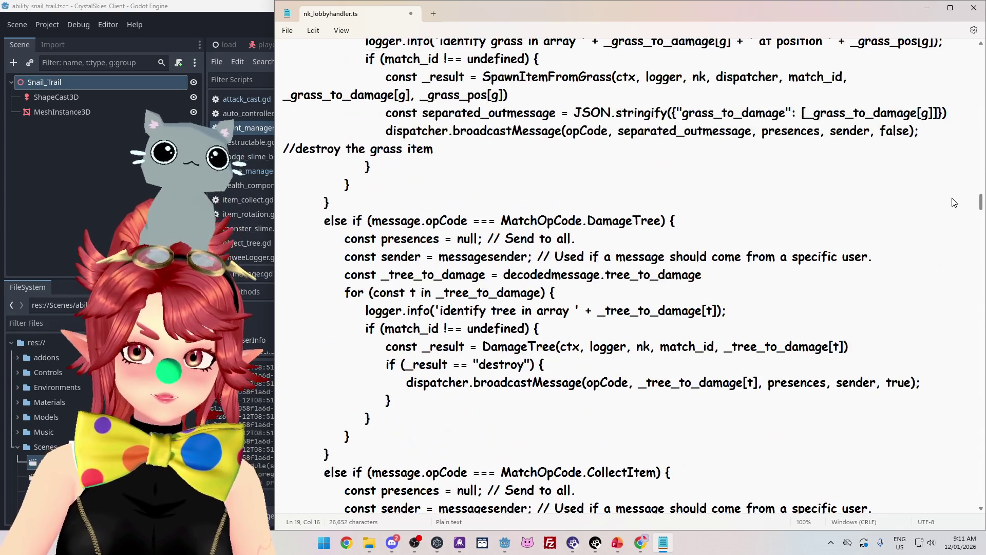
pyautogui.scroll(11, 954, 202)
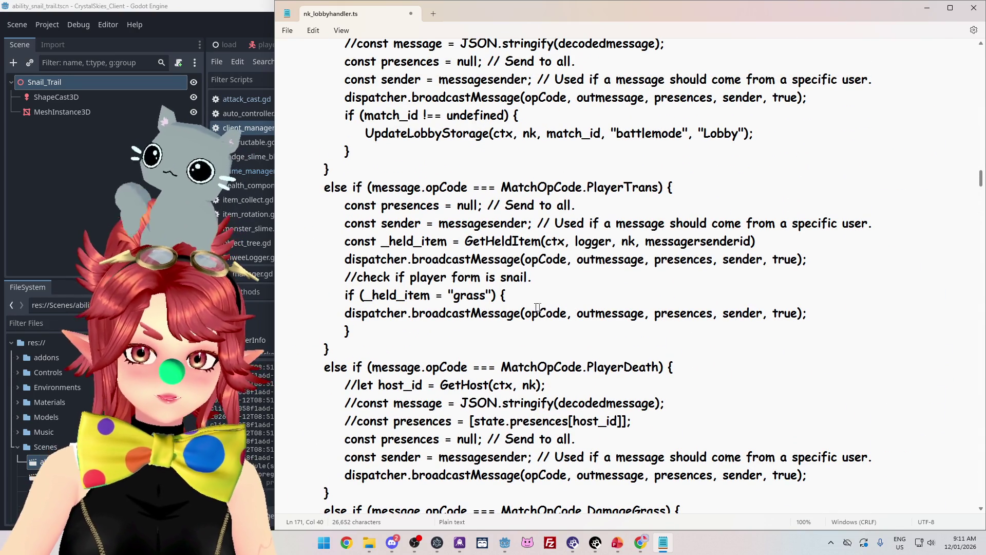
pyautogui.doubleClick(590, 313)
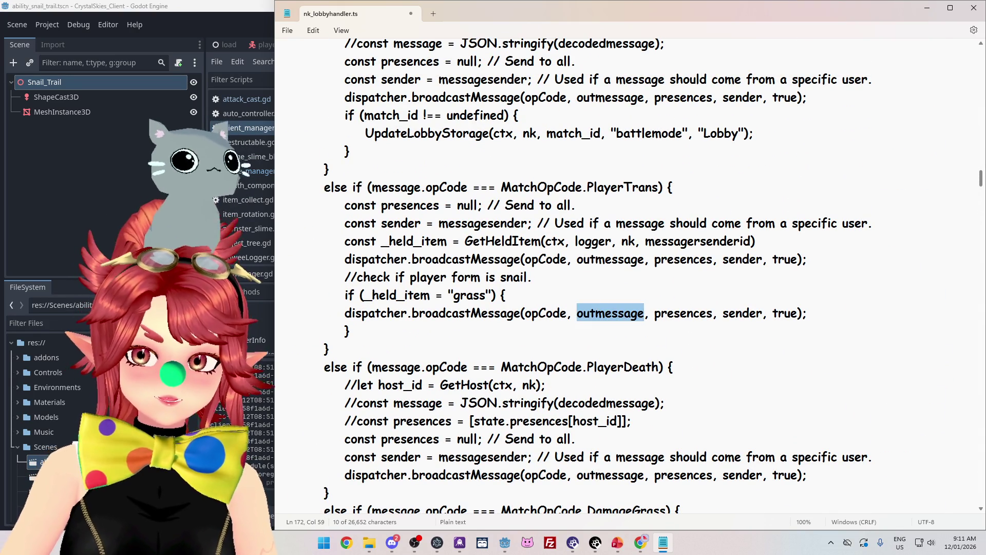
pyautogui.scroll(4, 621, 317)
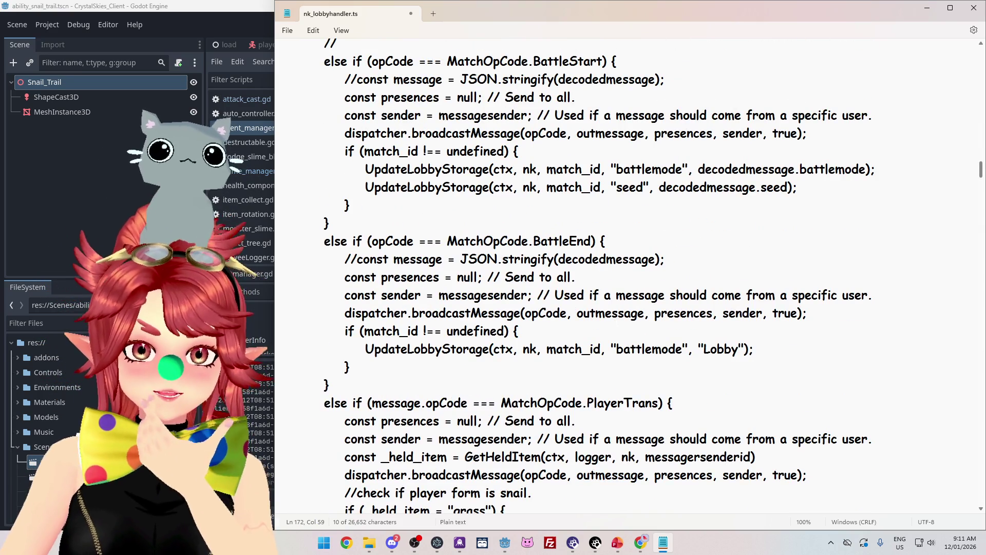
pyautogui.scroll(4, 620, 317)
pyautogui.scroll(-8, 620, 317)
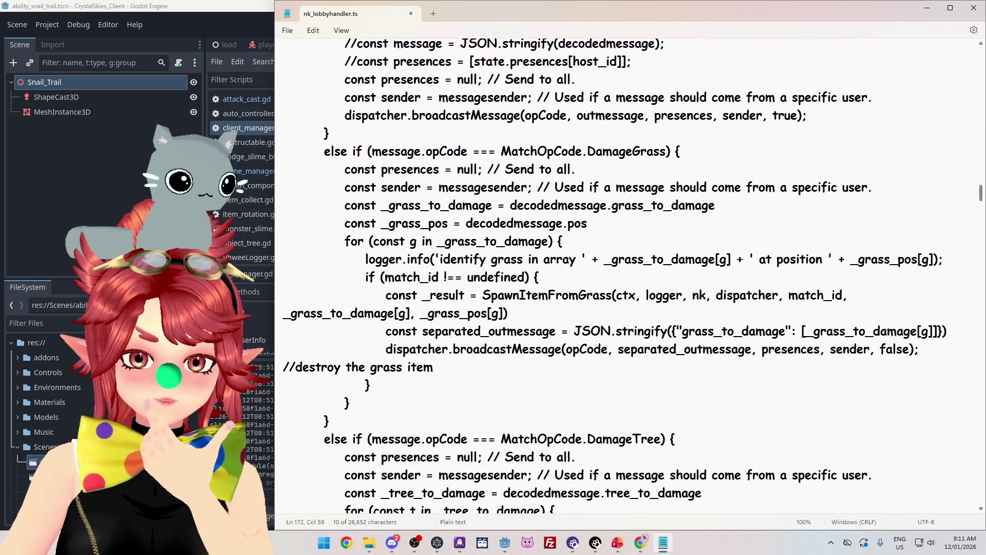
pyautogui.scroll(-4, 622, 276)
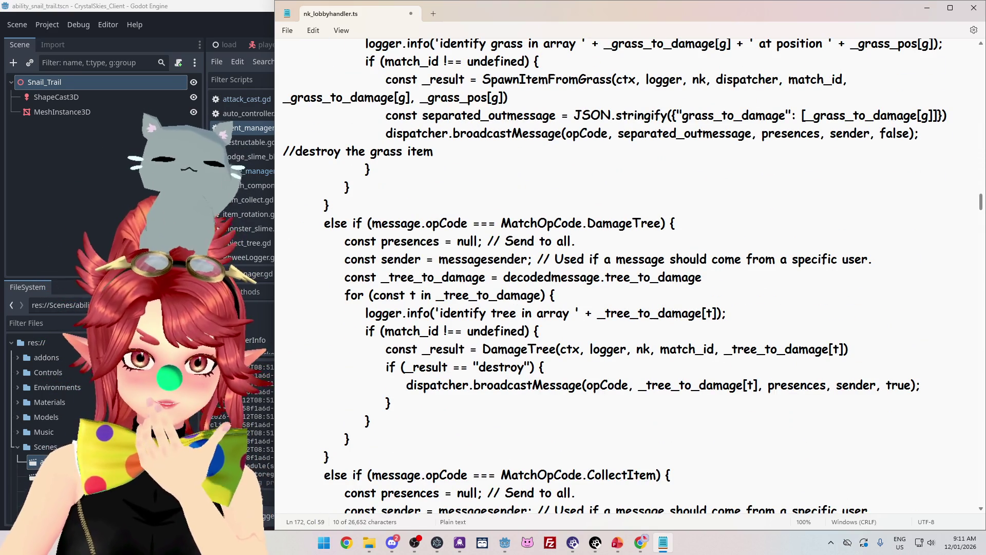
pyautogui.scroll(-5, 622, 276)
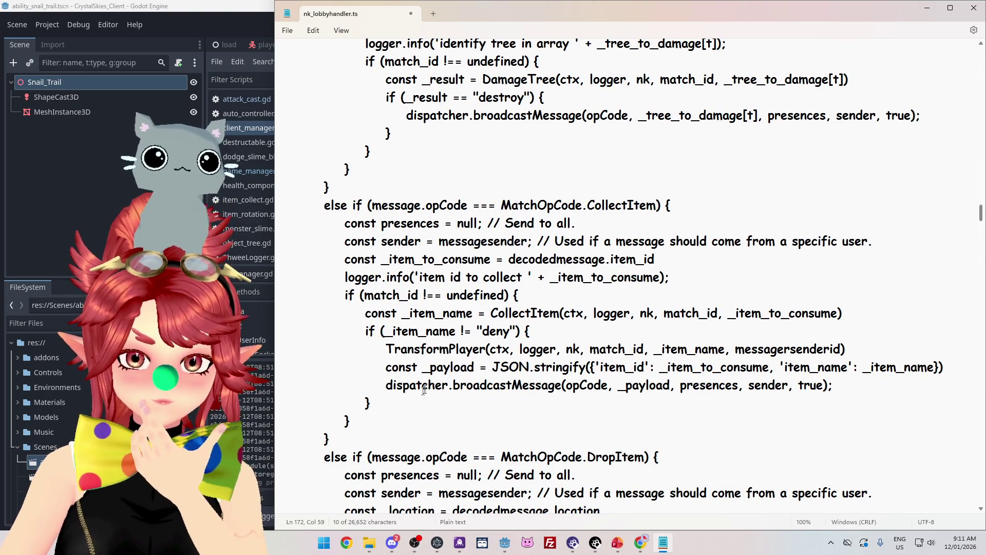
# Step: Select the const _payload line in CollectItem and open a new line in the PlayerTrans grass block
pyautogui.moveTo(949, 366)
pyautogui.mouseDown()
pyautogui.moveTo(303, 383)
pyautogui.moveTo(268, 376)
pyautogui.mouseUp()
pyautogui.hotkey('ctrl', 'c')
pyautogui.scroll(12, 428, 329)
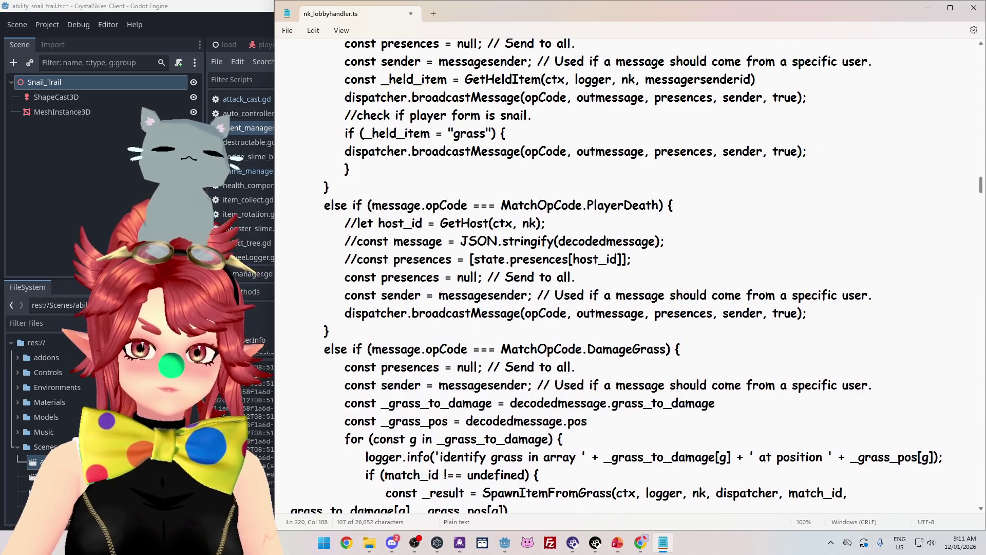
pyautogui.scroll(8, 411, 267)
pyautogui.scroll(-6, 411, 266)
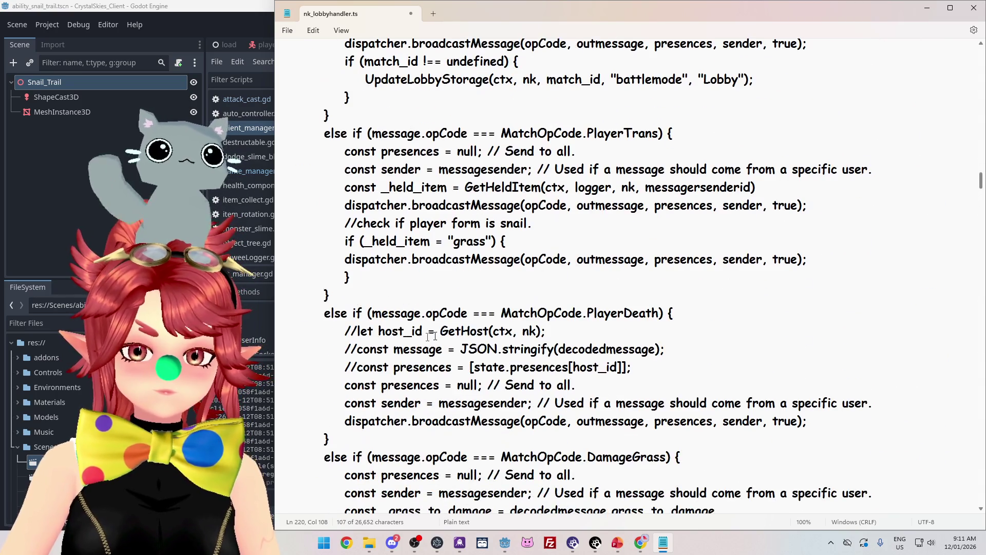
pyautogui.click(329, 259)
pyautogui.press('Return')
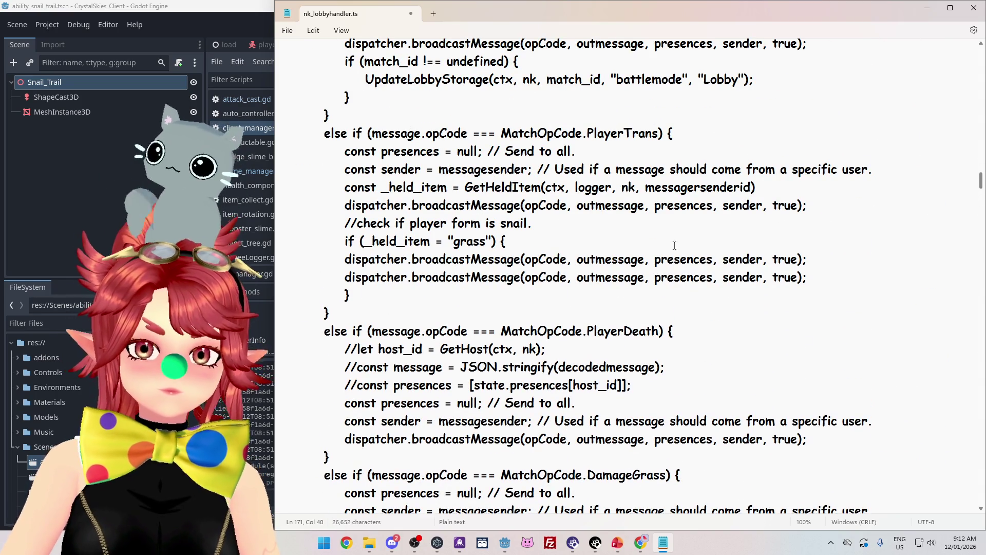
# Step: Paste the const _payload JSON.stringify line above the grass broadcast, remove its extra indentation, and check its item_id key
pyautogui.press('Up')
pyautogui.hotkey('ctrl', 'v')
pyautogui.press('Home')
pyautogui.press('BackSpace')
pyautogui.press('BackSpace')
pyautogui.press('BackSpace')
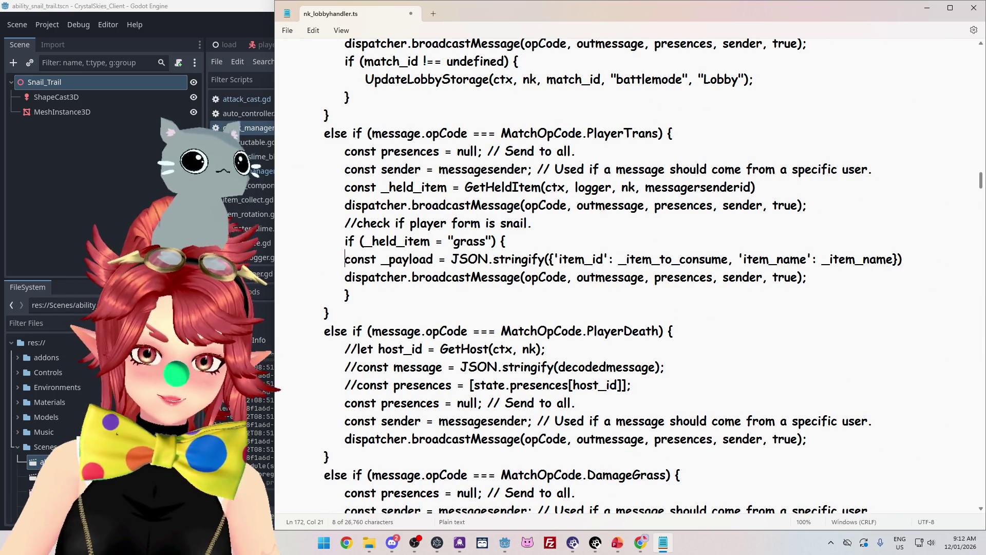
pyautogui.moveTo(559, 259); pyautogui.dragTo(584, 259)
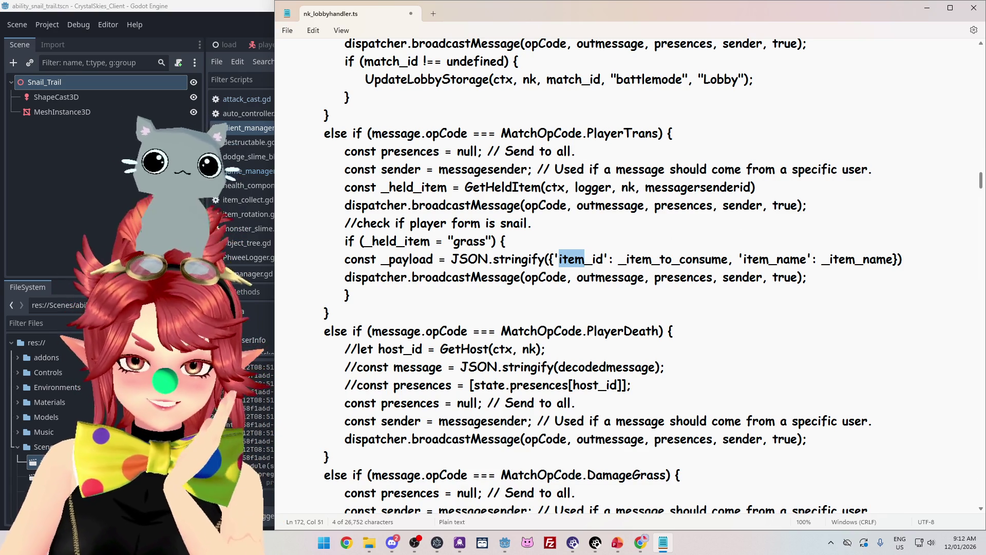
pyautogui.click(605, 259)
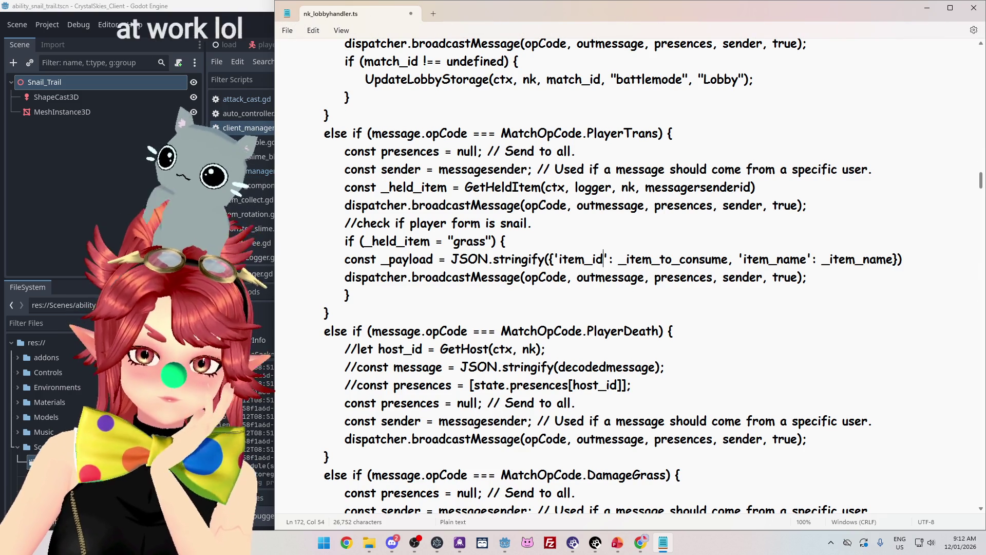
pyautogui.moveTo(451, 260); pyautogui.dragTo(932, 264)
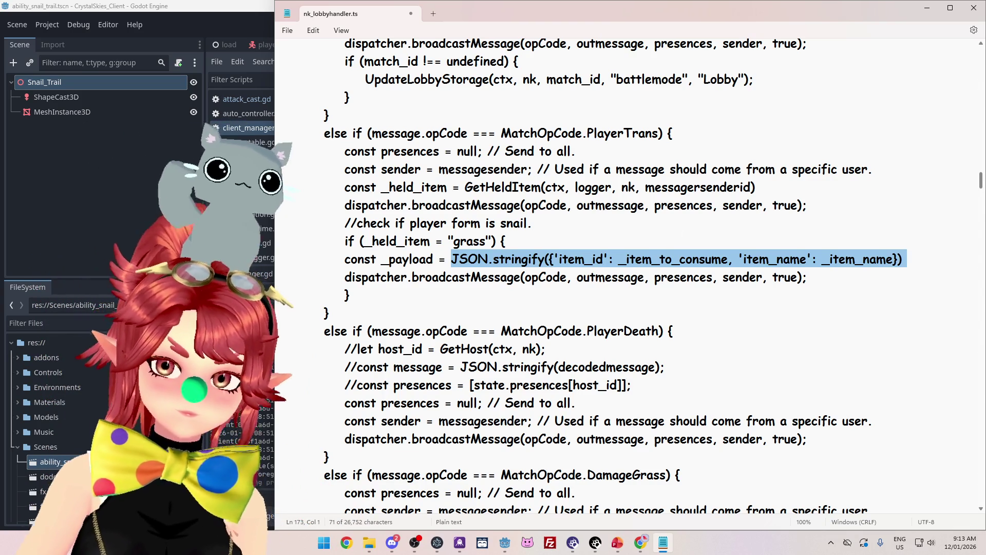
pyautogui.click(549, 260)
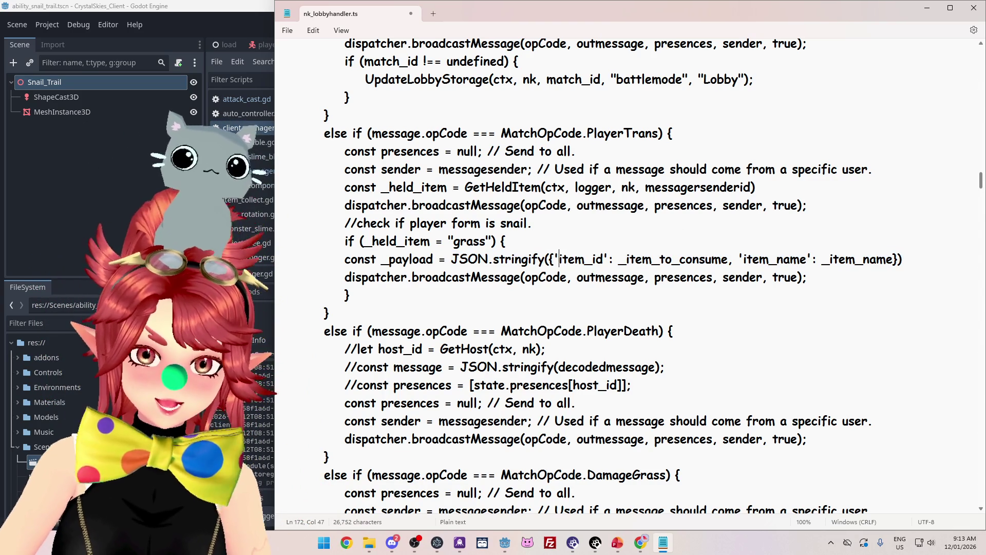
pyautogui.moveTo(559, 260); pyautogui.dragTo(585, 259)
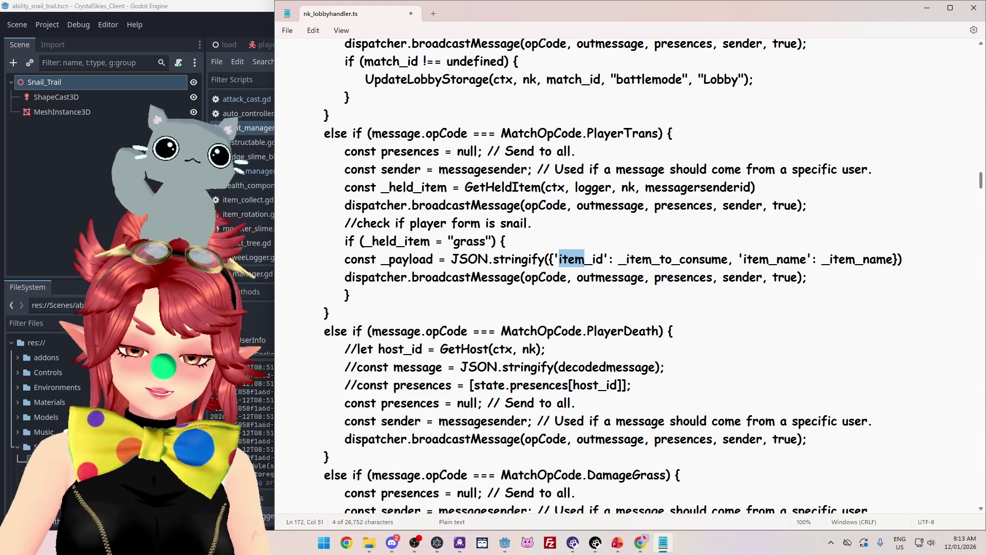
pyautogui.click(370, 540)
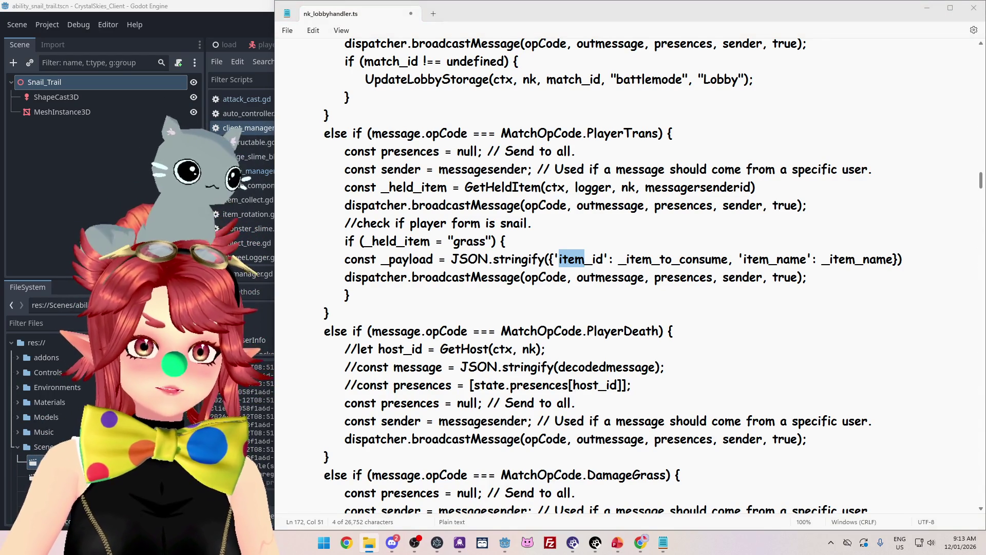
pyautogui.scroll(-5, 689, 306)
pyautogui.scroll(-6, 689, 305)
pyautogui.scroll(-3, 639, 276)
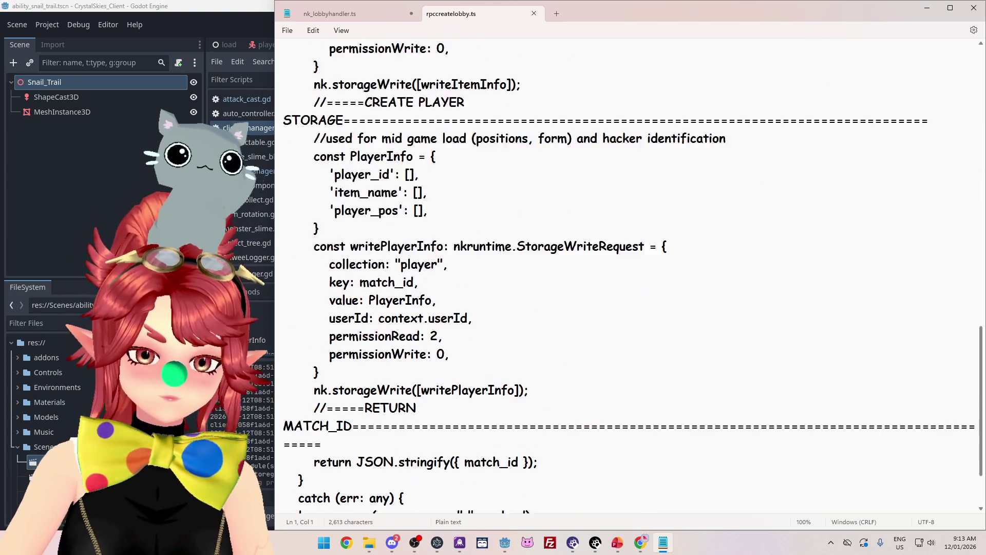
pyautogui.scroll(14, 631, 276)
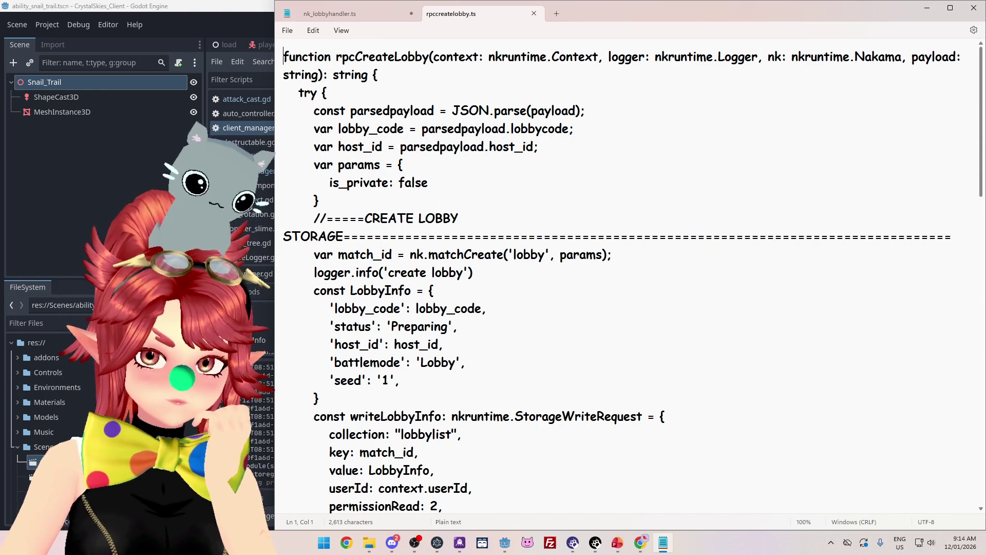
pyautogui.hotkey('alt', 'Tab')
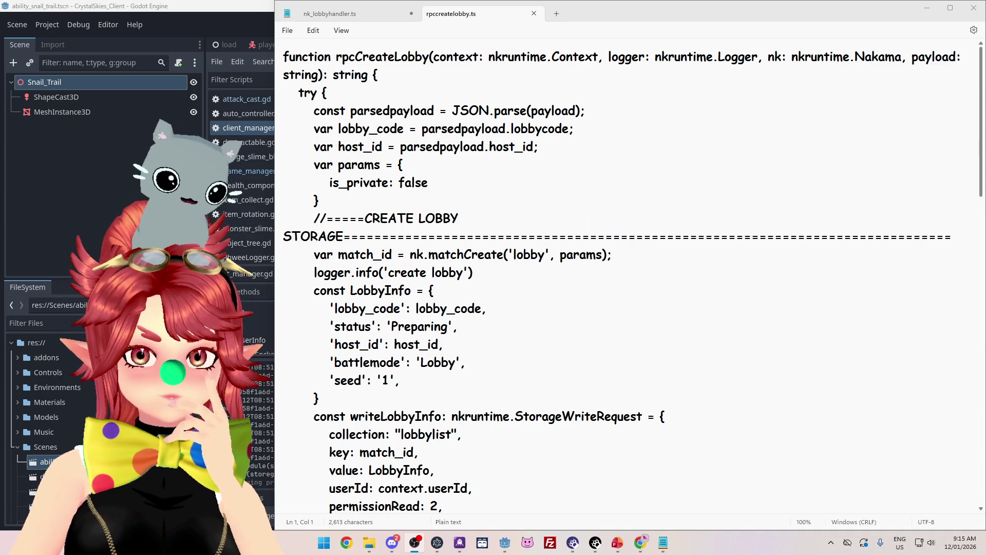
pyautogui.scroll(-4, 627, 277)
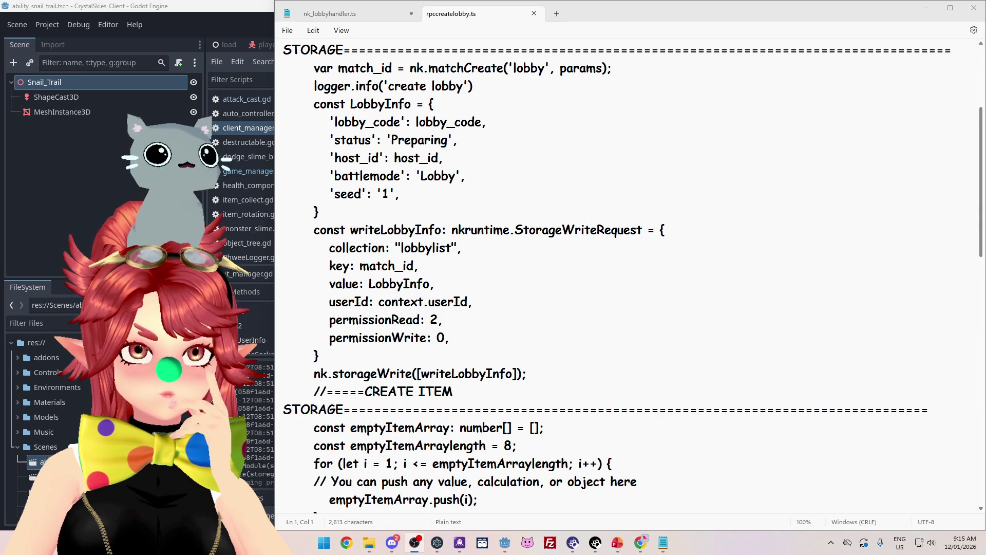
# Step: Scroll through rpccreatelobby.ts, then return to nk_lobbyhandler.ts at the PlayerTrans grass block
pyautogui.scroll(-3, 627, 277)
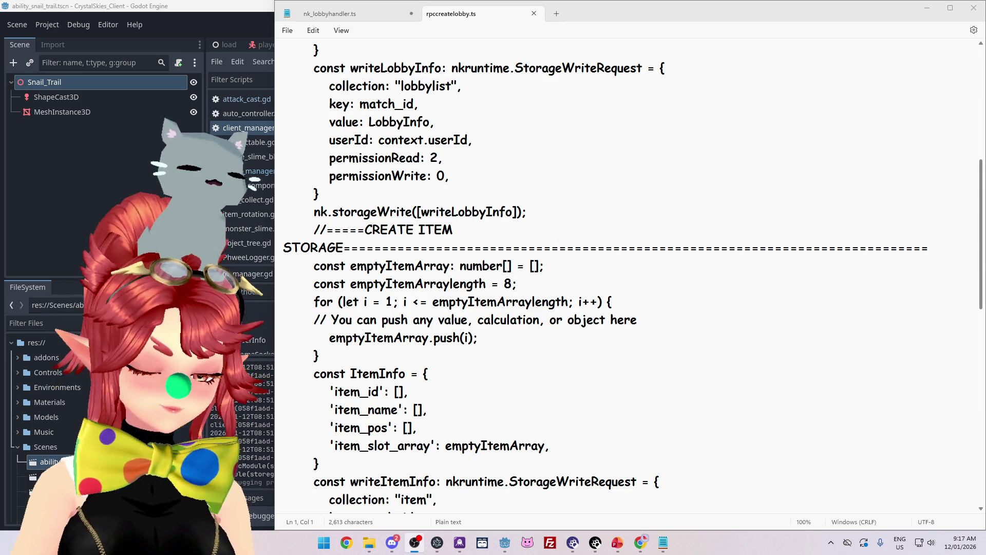
pyautogui.click(529, 213)
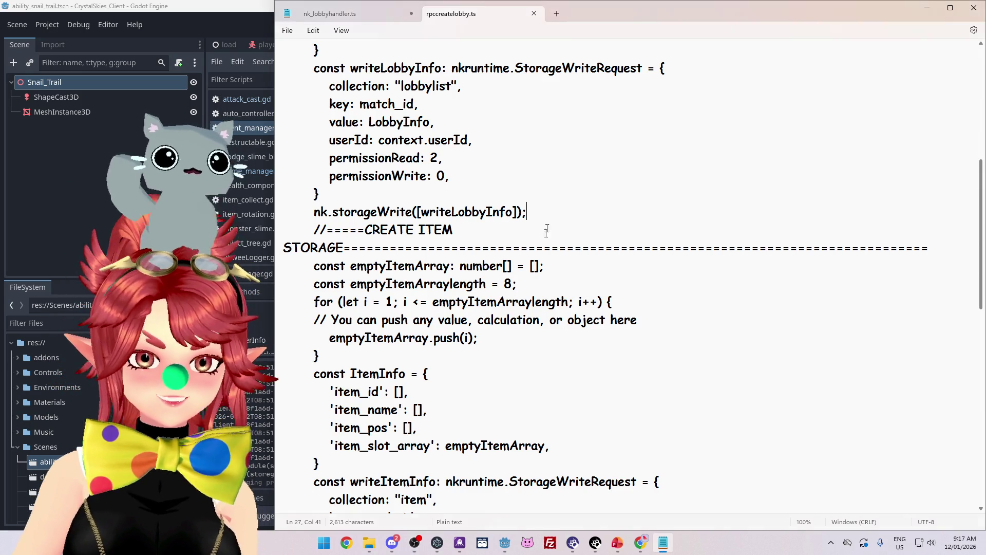
pyautogui.scroll(-9, 543, 236)
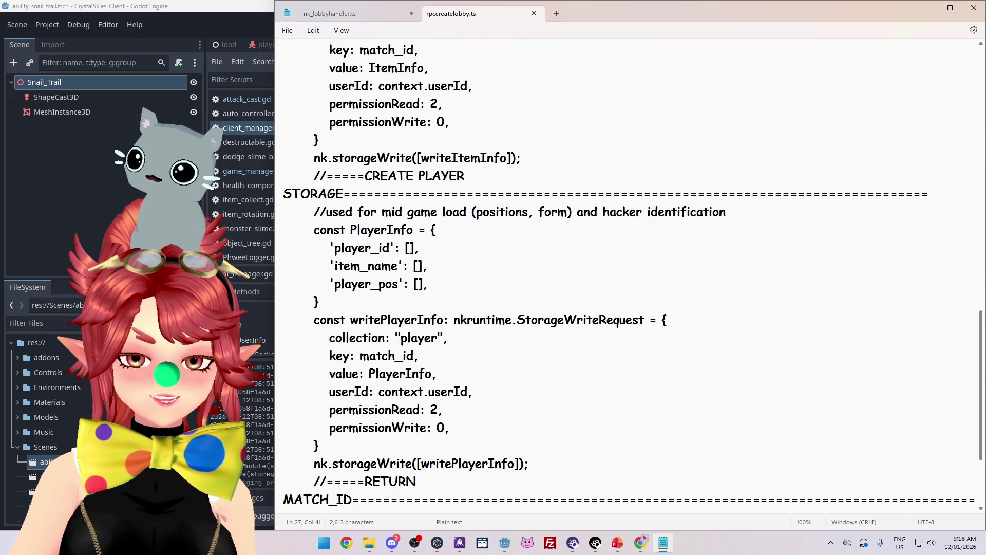
pyautogui.scroll(-3, 543, 248)
pyautogui.click(331, 16)
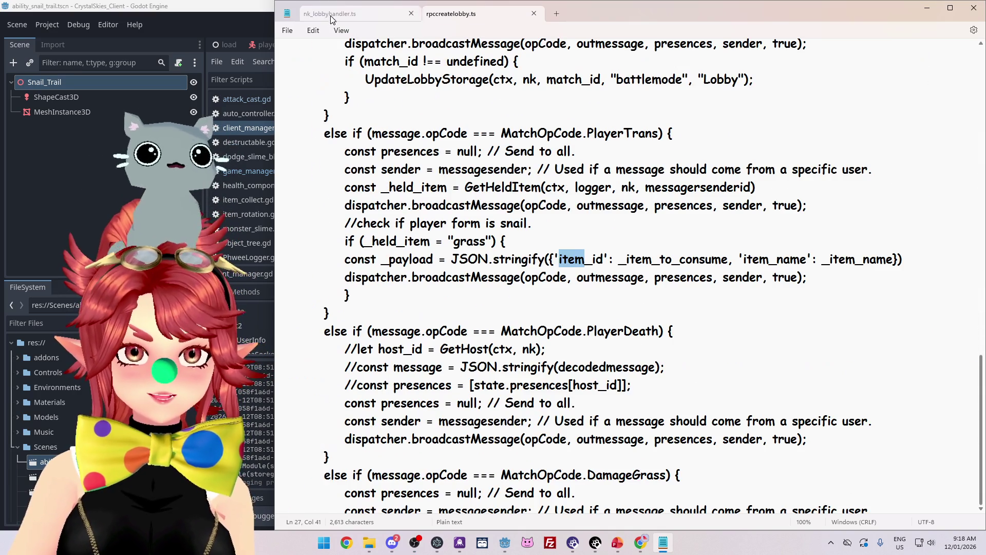
# Step: Copy 'MatchOpCode.' from the BattleEnd handler and select opCode in the grass-branch broadcast
pyautogui.click(680, 259)
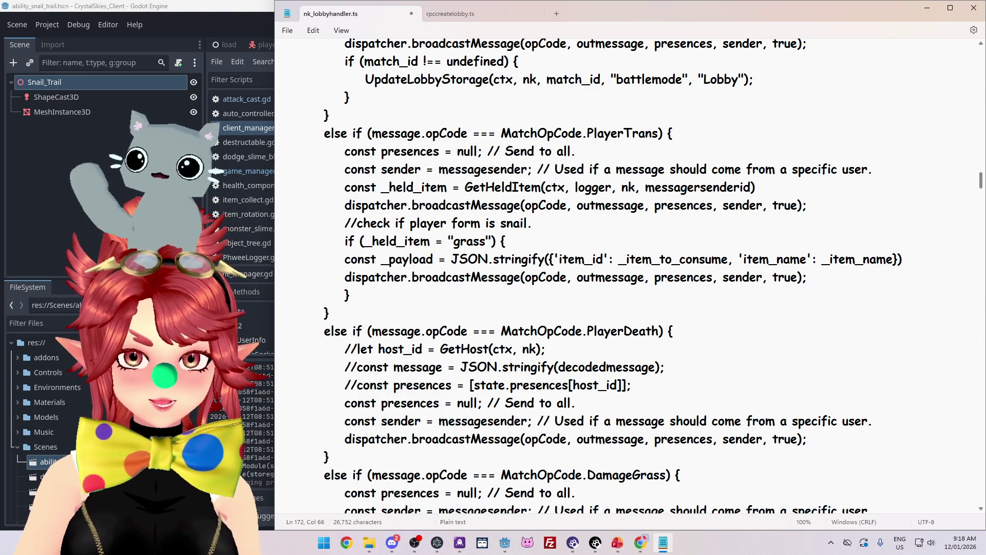
pyautogui.click(506, 241)
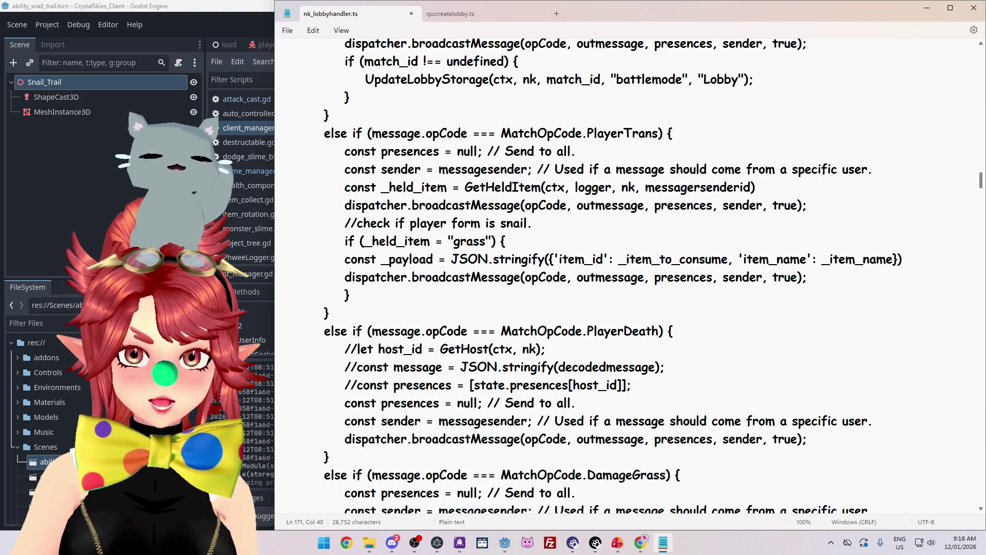
pyautogui.scroll(5, 627, 278)
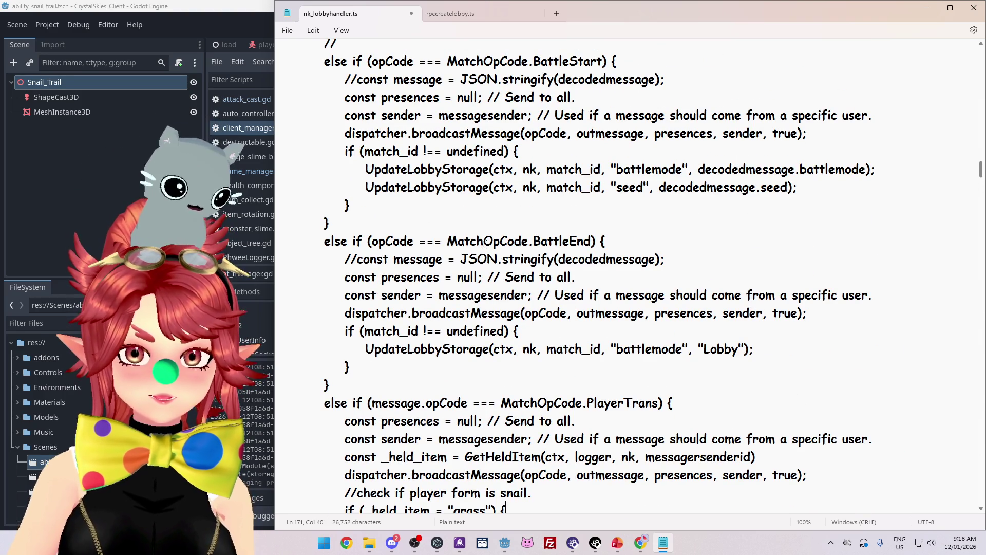
pyautogui.moveTo(448, 244); pyautogui.dragTo(535, 244)
pyautogui.hotkey('ctrl', 'c')
pyautogui.scroll(-6, 548, 281)
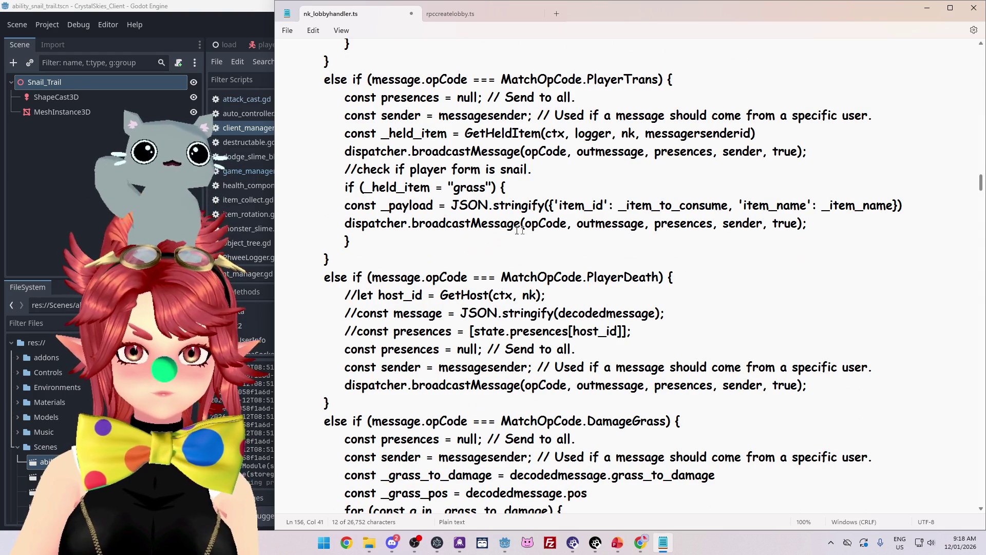
pyautogui.doubleClick(545, 223)
# Step: Make the grass-branch broadcast send MatchOpCode.SpawnAbility with _payload instead of opCode and outmessage
pyautogui.hotkey('ctrl', 'v')
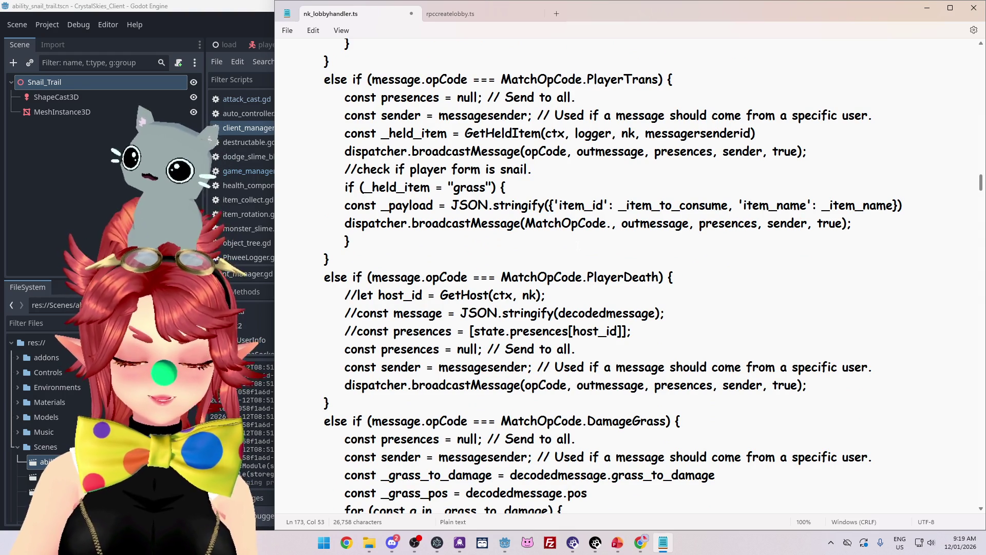
pyautogui.write('Ablity')
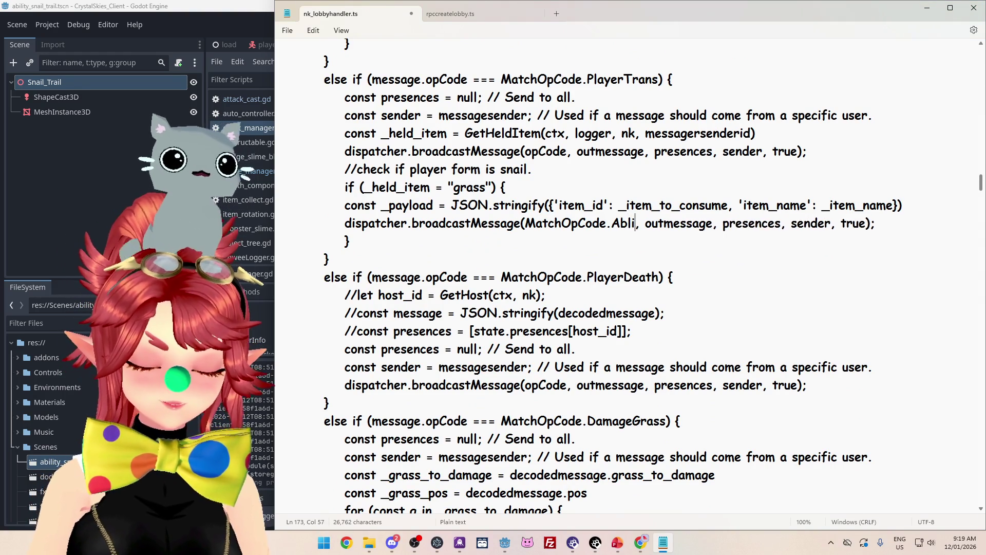
pyautogui.press('BackSpace')
pyautogui.press('BackSpace')
pyautogui.press('BackSpace')
pyautogui.write('SpawnABility')
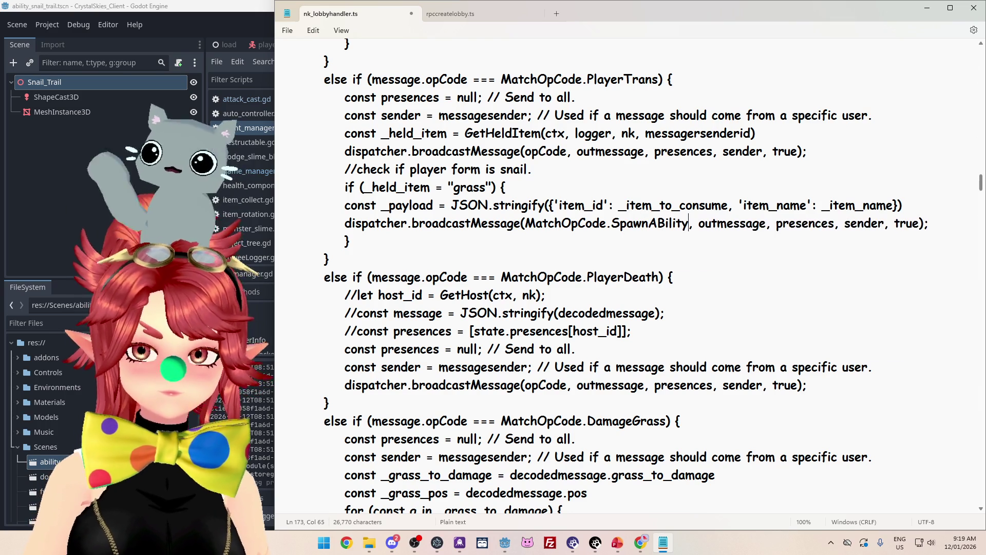
pyautogui.press('Left')
pyautogui.press('Left')
pyautogui.press('Left')
pyautogui.press('BackSpace')
pyautogui.write('b')
pyautogui.moveTo(386, 203); pyautogui.dragTo(433, 205)
pyautogui.hotkey('ctrl', 'c')
pyautogui.moveTo(698, 225); pyautogui.dragTo(766, 225)
pyautogui.hotkey('ctrl', 'v')
# Step: Rename the payload key item_id to tick and delete the 'item_name': _item_name entry
pyautogui.moveTo(558, 205); pyautogui.dragTo(605, 205)
pyautogui.write('tick')
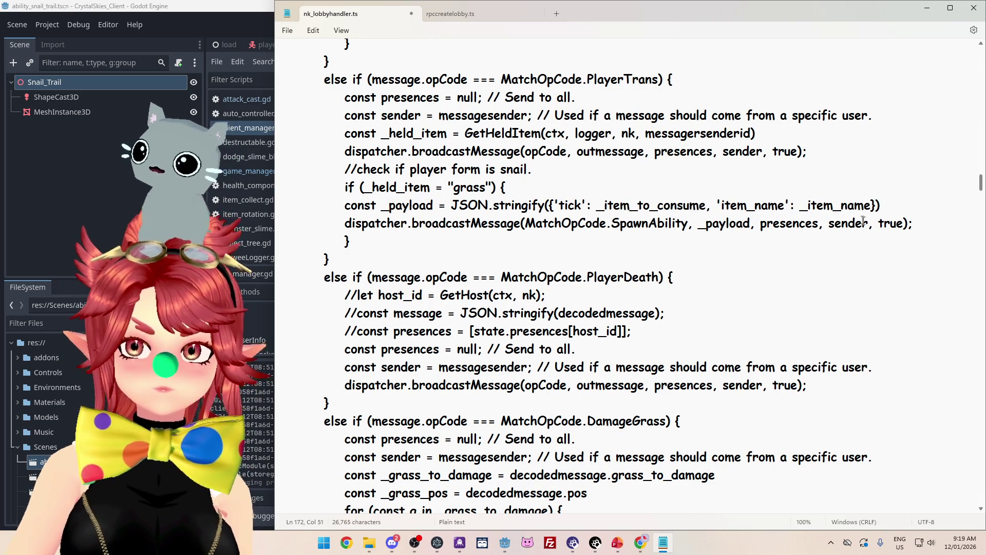
pyautogui.moveTo(872, 205); pyautogui.dragTo(714, 206)
pyautogui.press('BackSpace')
pyautogui.press('BackSpace')
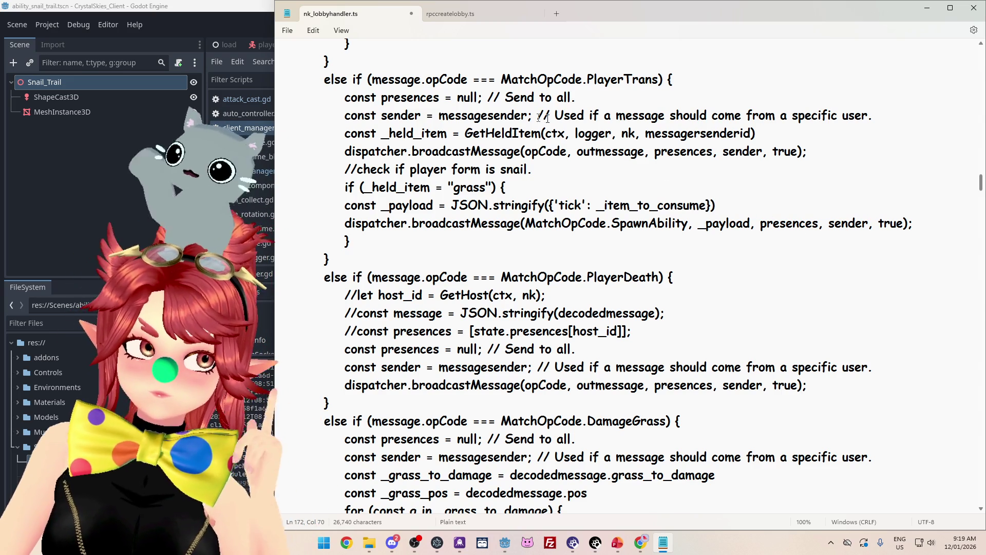
pyautogui.scroll(1, 808, 266)
pyautogui.moveTo(829, 277); pyautogui.dragTo(873, 277)
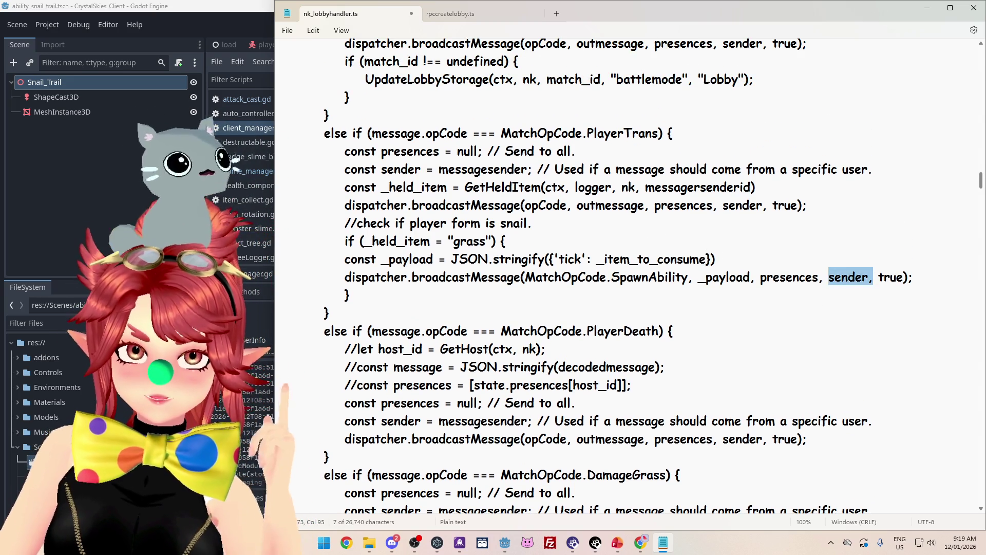
pyautogui.click(567, 259)
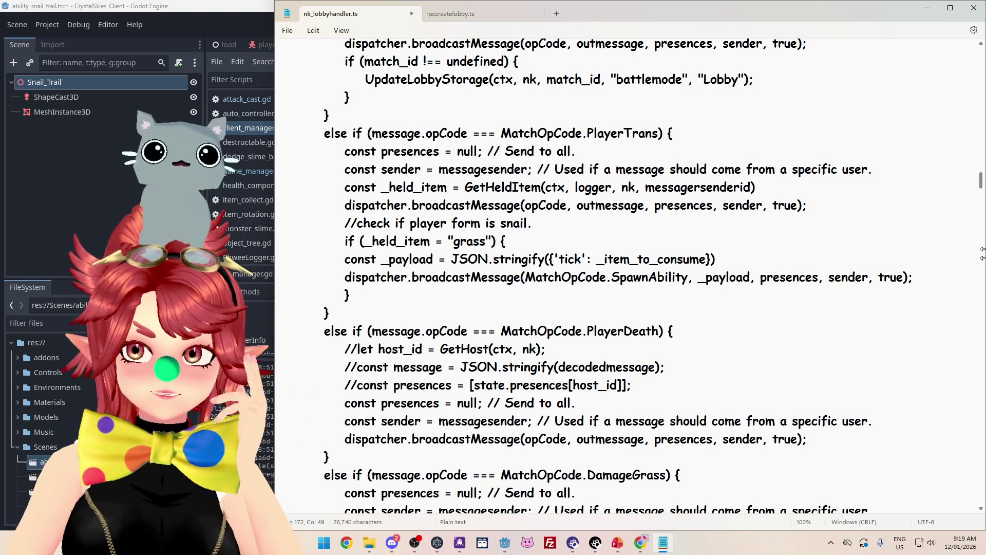
pyautogui.moveTo(980, 181); pyautogui.dragTo(976, 39)
pyautogui.scroll(-6, 440, 213)
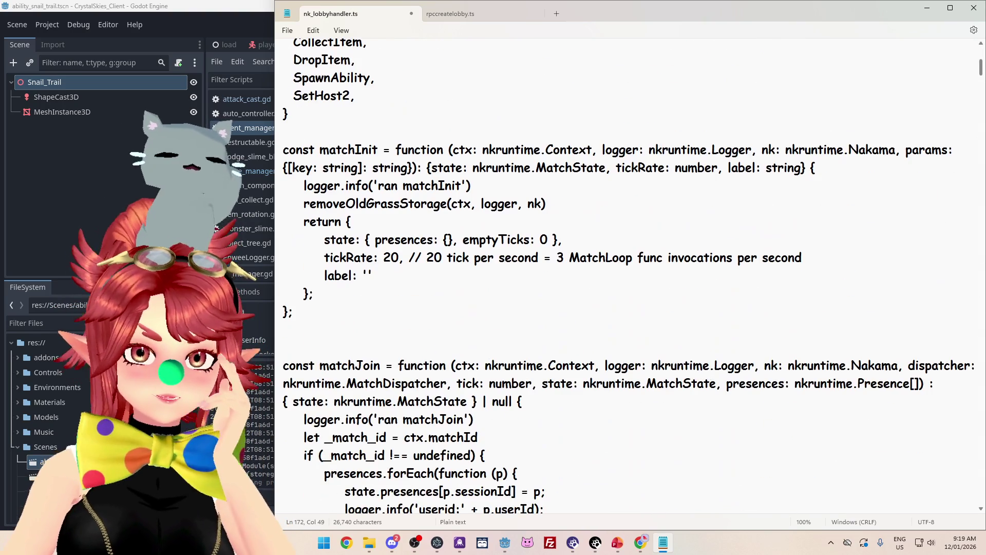
pyautogui.scroll(-1, 354, 164)
pyautogui.click(354, 204)
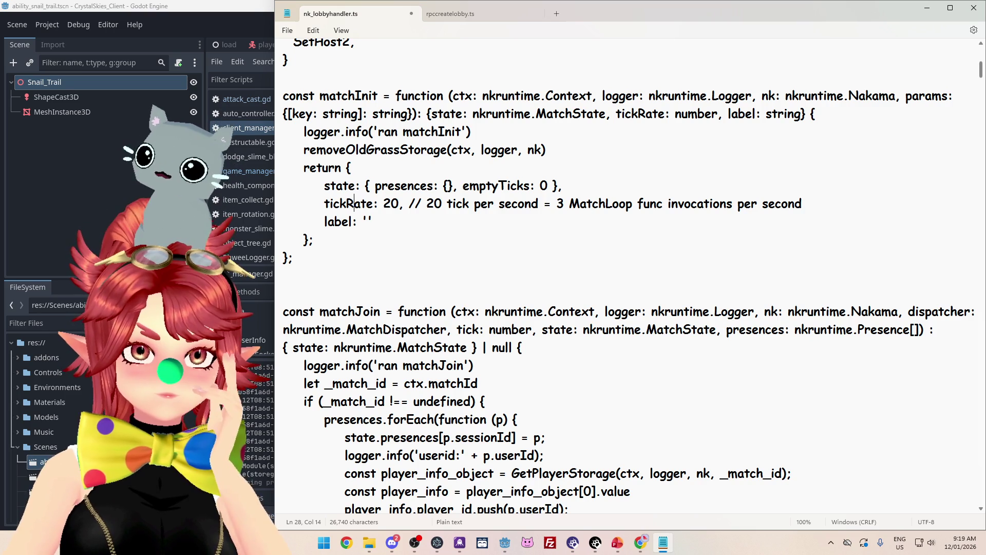
pyautogui.scroll(-15, 629, 276)
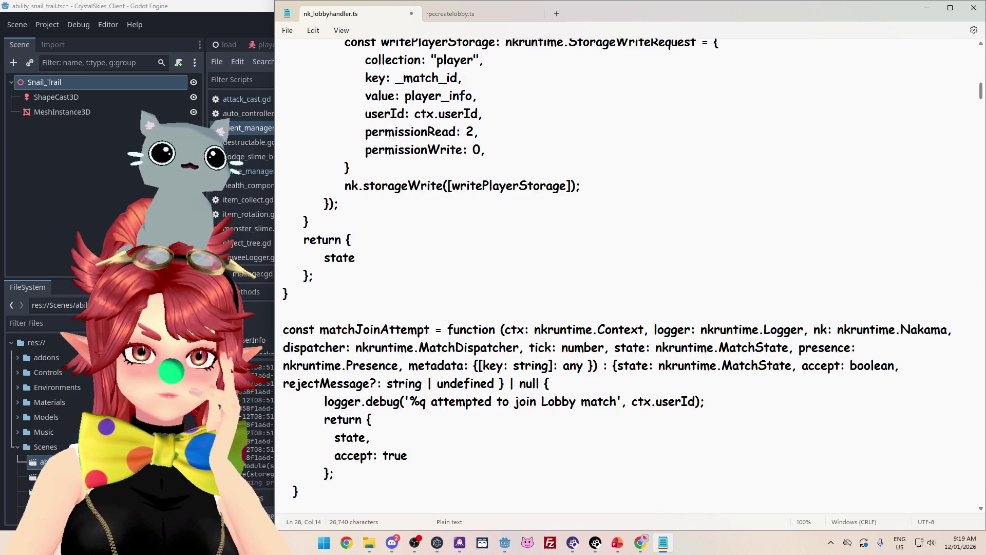
pyautogui.scroll(-3, 629, 276)
pyautogui.scroll(-3, 366, 128)
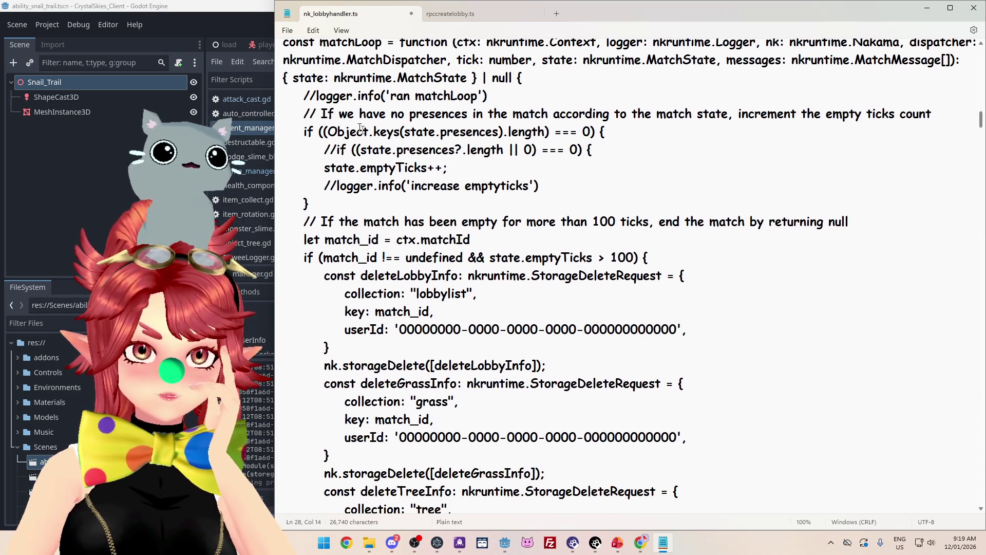
pyautogui.click(451, 168)
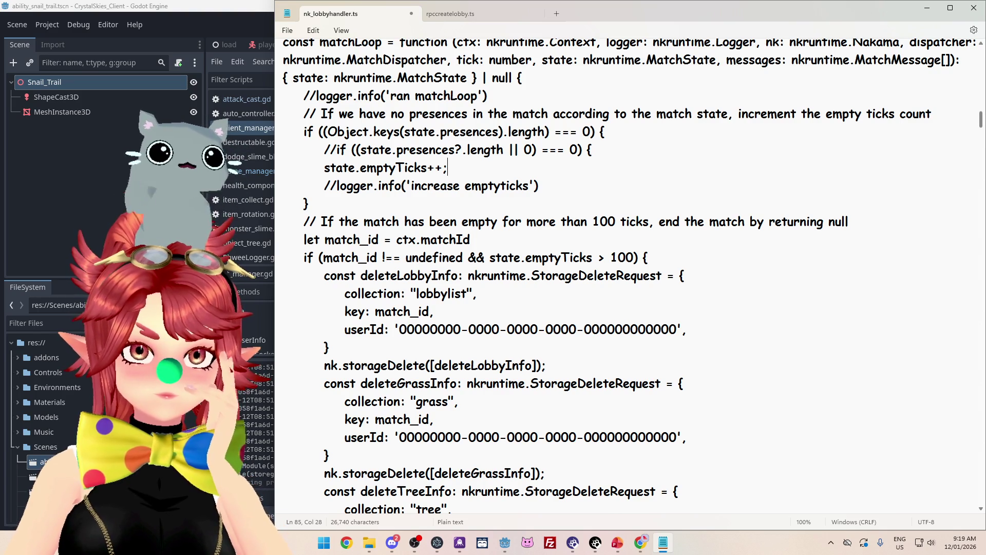
pyautogui.hotkey('ctrl', 'z')
pyautogui.hotkey('ctrl', 'z')
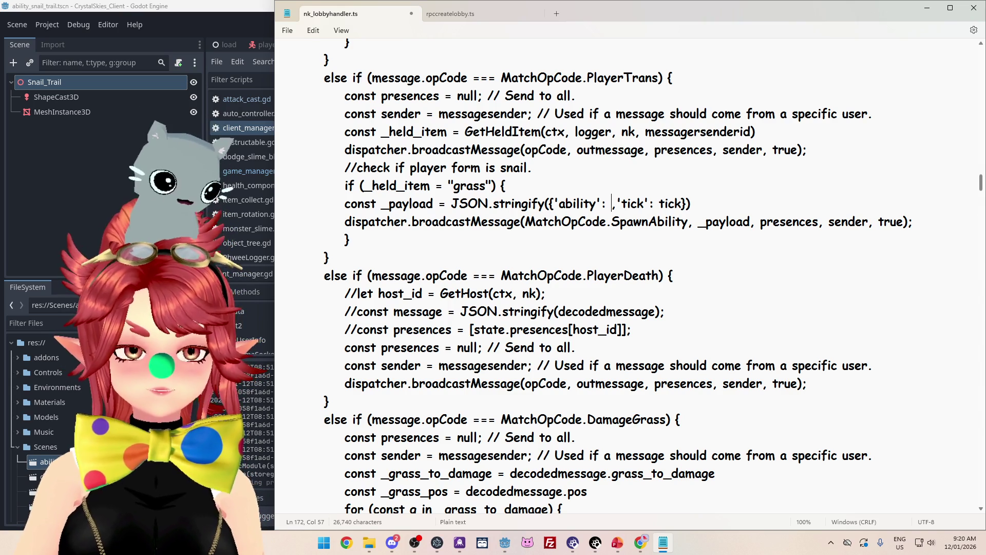
# Step: Set the grass-branch payload's 'ability' value to "snail_trail"
pyautogui.write('""')
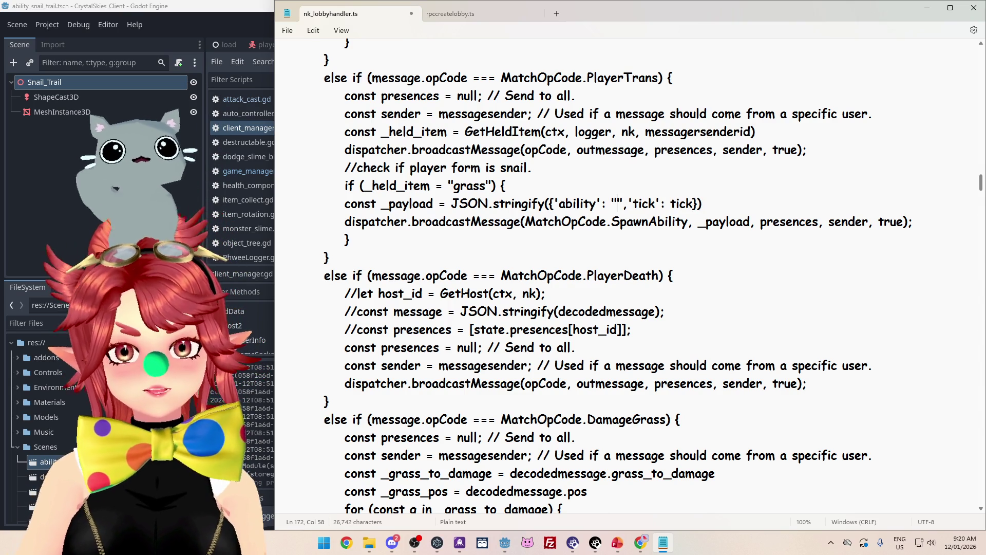
pyautogui.write('snail_trail')
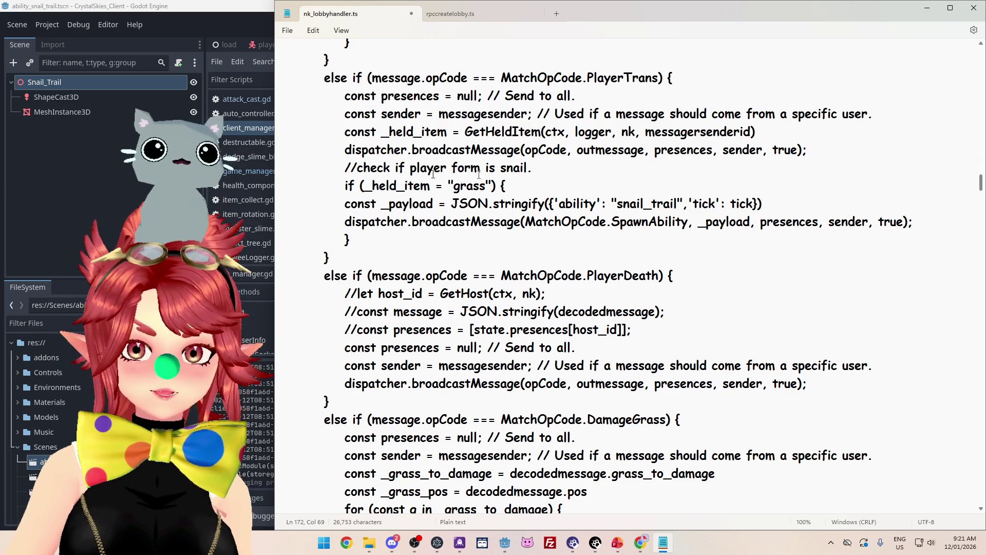
pyautogui.click(758, 204)
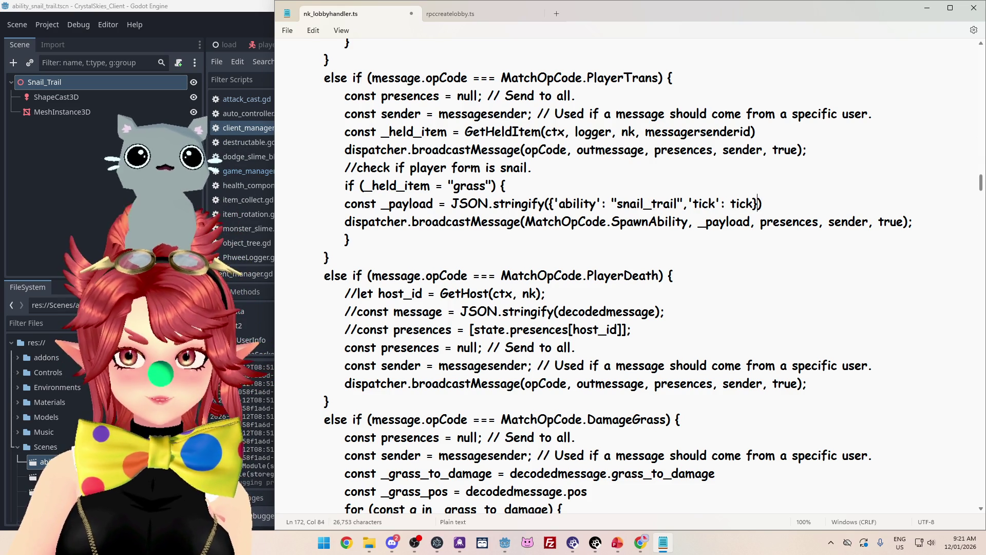
pyautogui.click(533, 167)
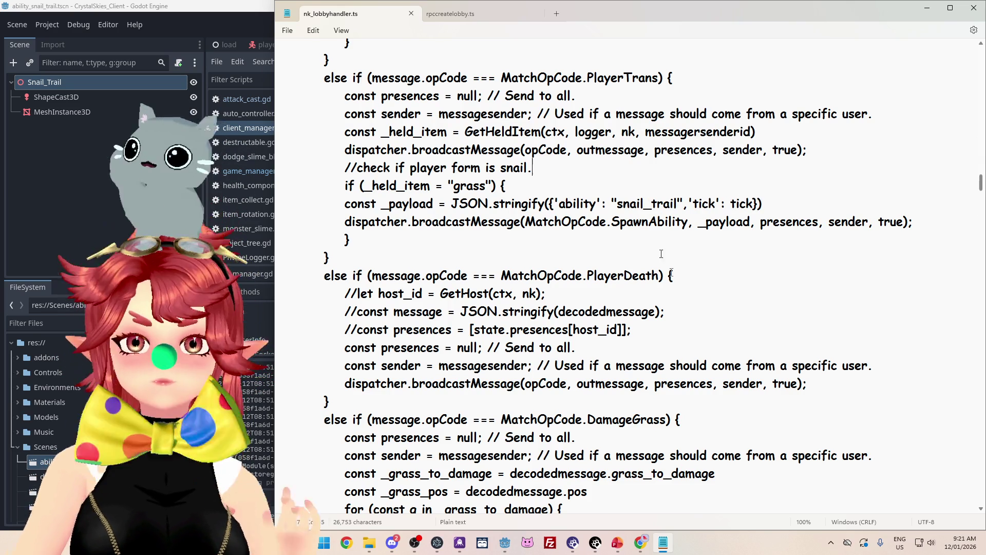
pyautogui.hotkey('alt', 'Tab')
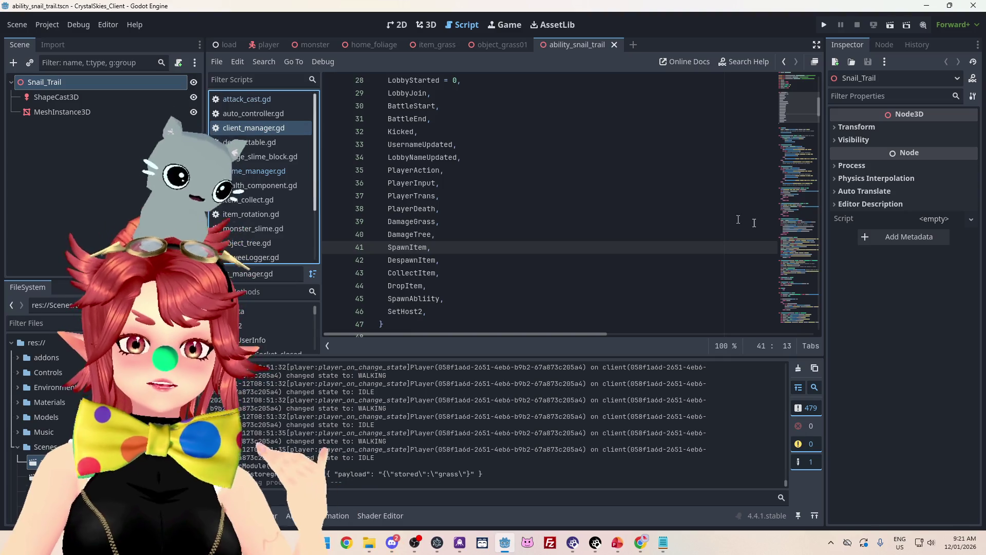
# Step: Duplicate the DropItem match case below itself and rename the copy to MatchOpCode.SpawnAbility
pyautogui.moveTo(820, 108); pyautogui.dragTo(804, 335)
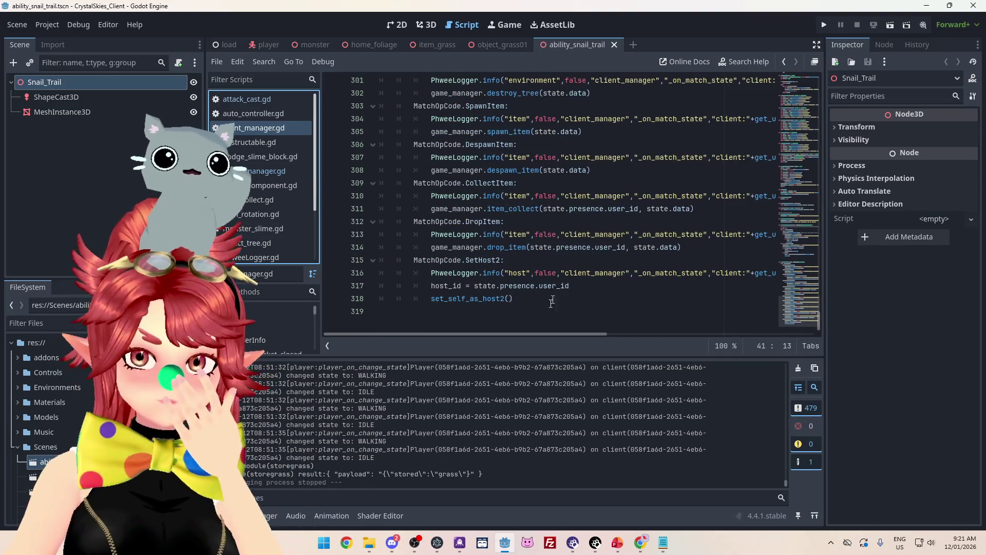
pyautogui.moveTo(698, 248); pyautogui.dragTo(268, 222)
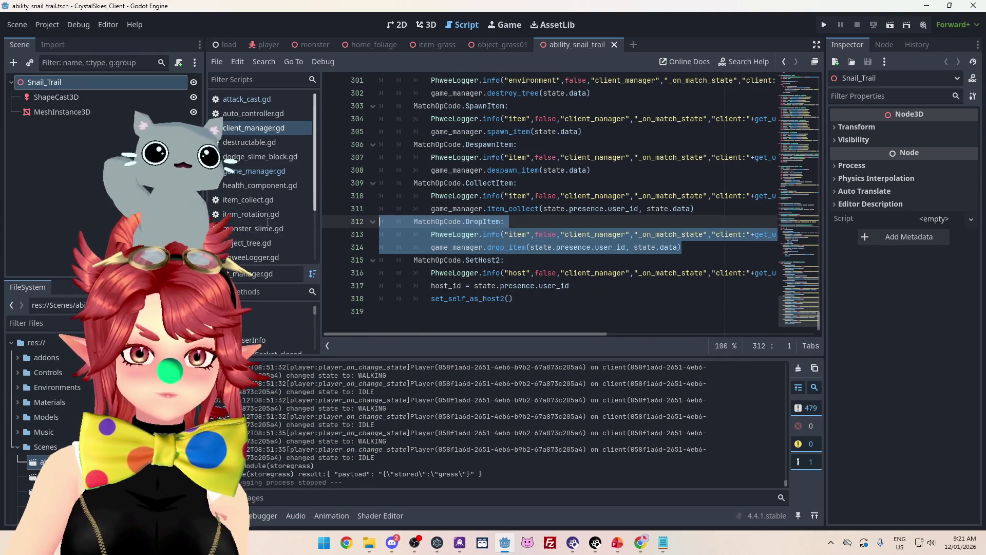
pyautogui.hotkey('ctrl', 'c')
pyautogui.click(683, 247)
pyautogui.press('Return')
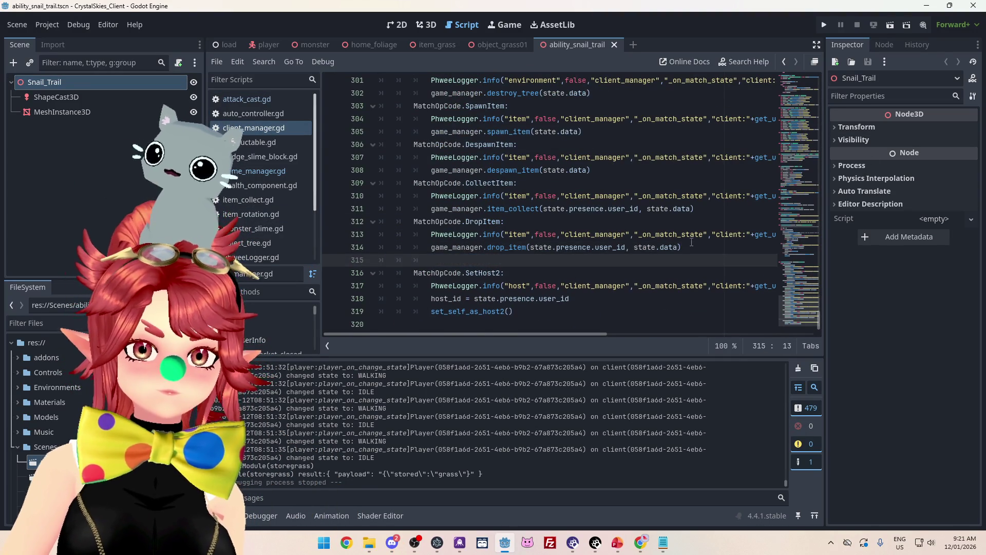
pyautogui.hotkey('ctrl', 'v')
pyautogui.click(466, 260)
pyautogui.press('BackSpace')
pyautogui.press('BackSpace')
pyautogui.press('BackSpace')
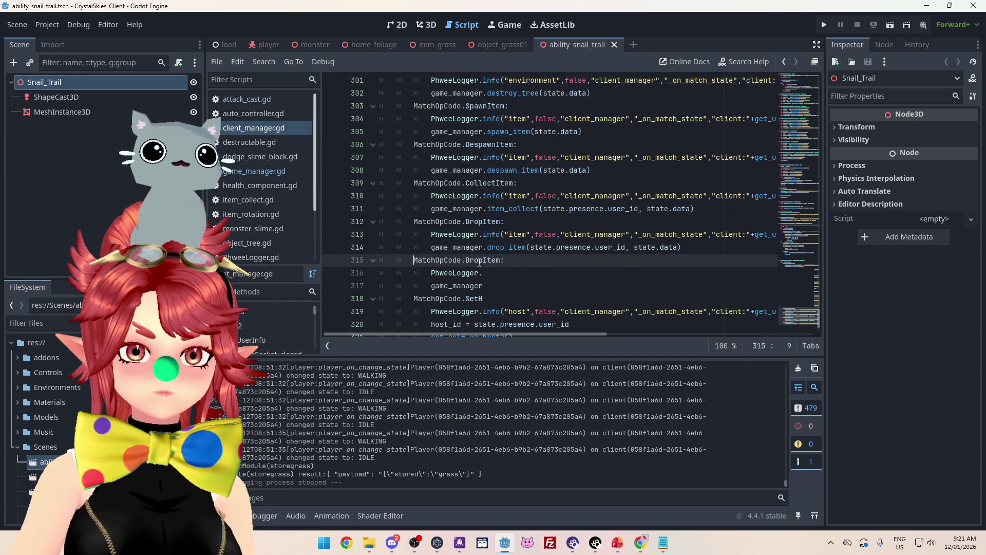
pyautogui.moveTo(467, 260); pyautogui.dragTo(501, 260)
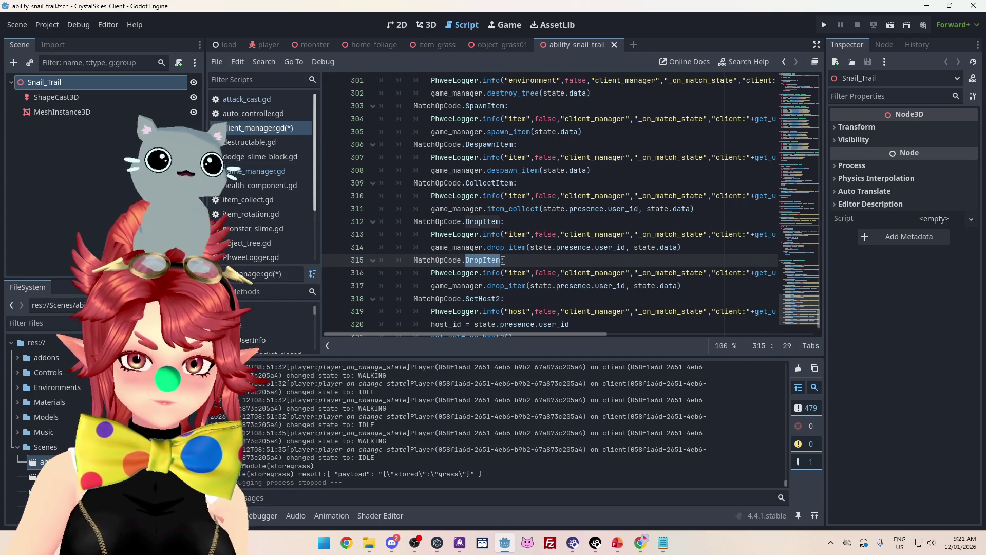
pyautogui.write('SpawnAbility')
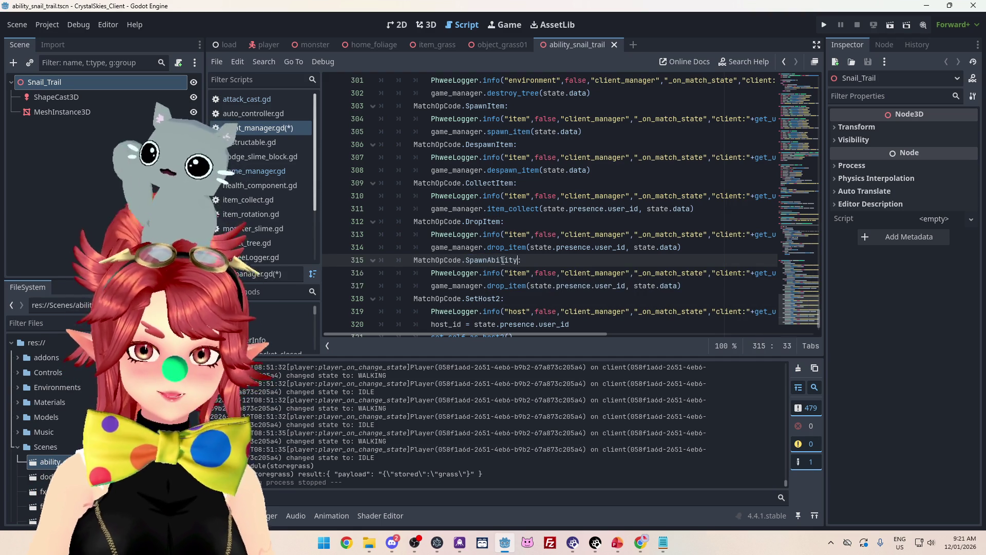
pyautogui.click(598, 209)
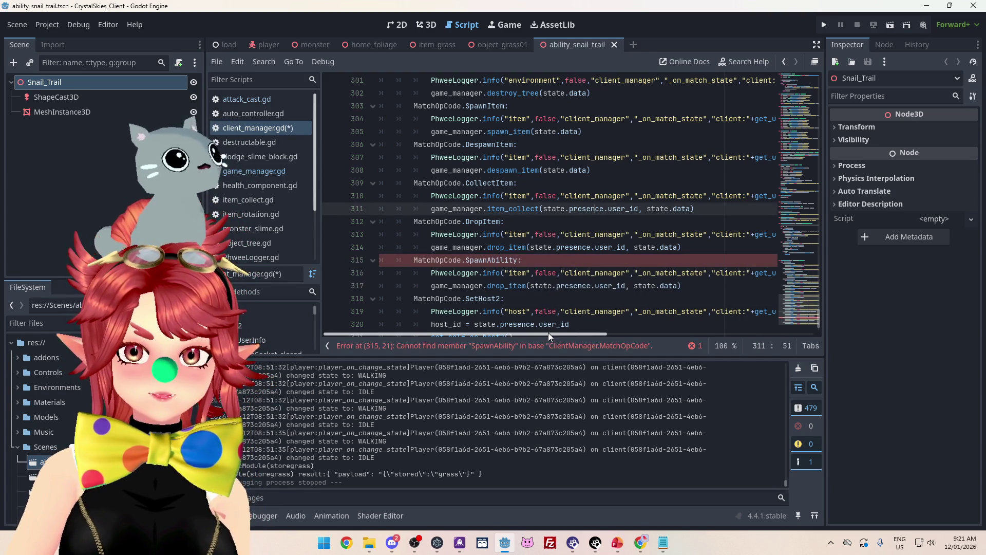
# Step: Correct the misspelled 'SpawnAbliity' entry in the MatchOpCode enum to SpawnAbility
pyautogui.moveTo(456, 259)
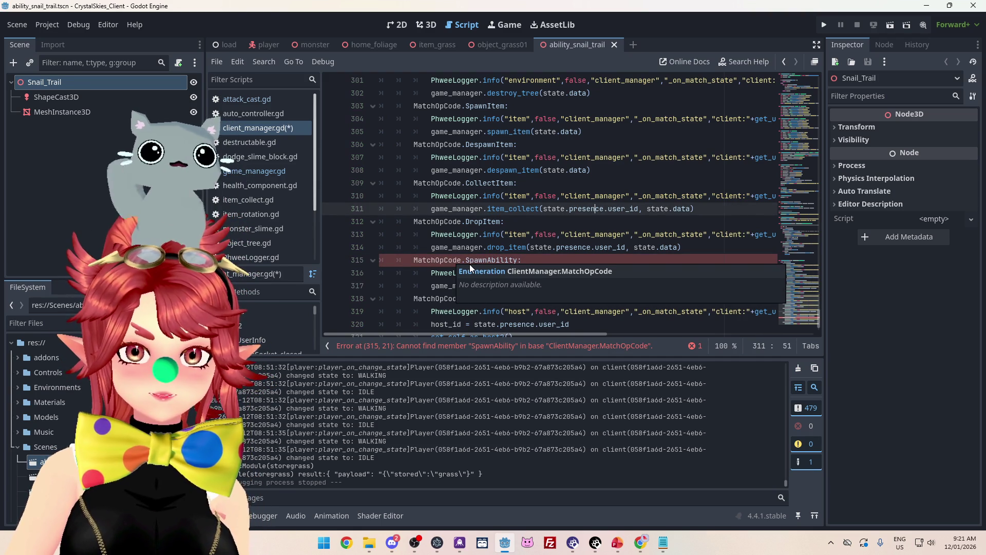
pyautogui.moveTo(818, 317)
pyautogui.mouseDown()
pyautogui.moveTo(824, 78)
pyautogui.moveTo(825, 112)
pyautogui.mouseUp()
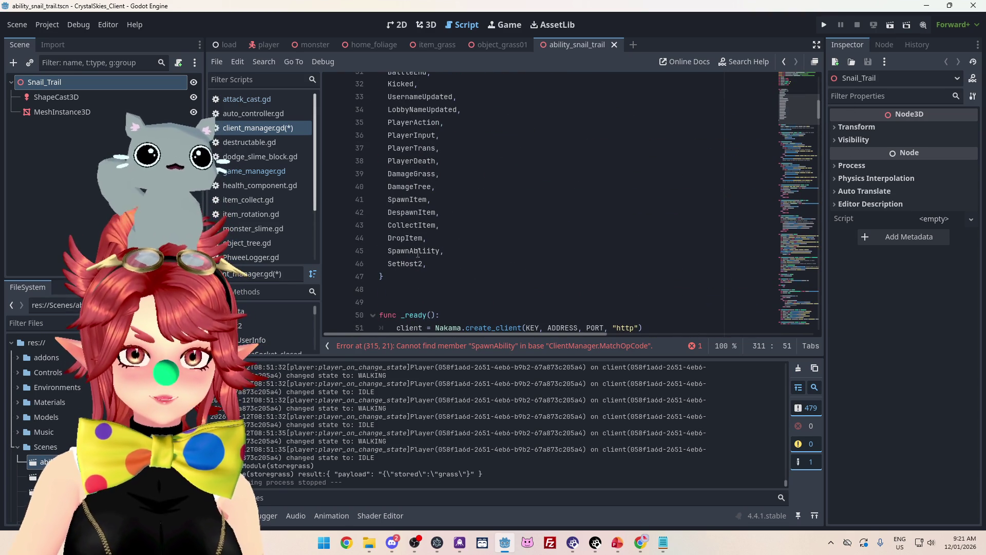
pyautogui.click(418, 252)
pyautogui.press('BackSpace')
pyautogui.press('Right')
pyautogui.write('l')
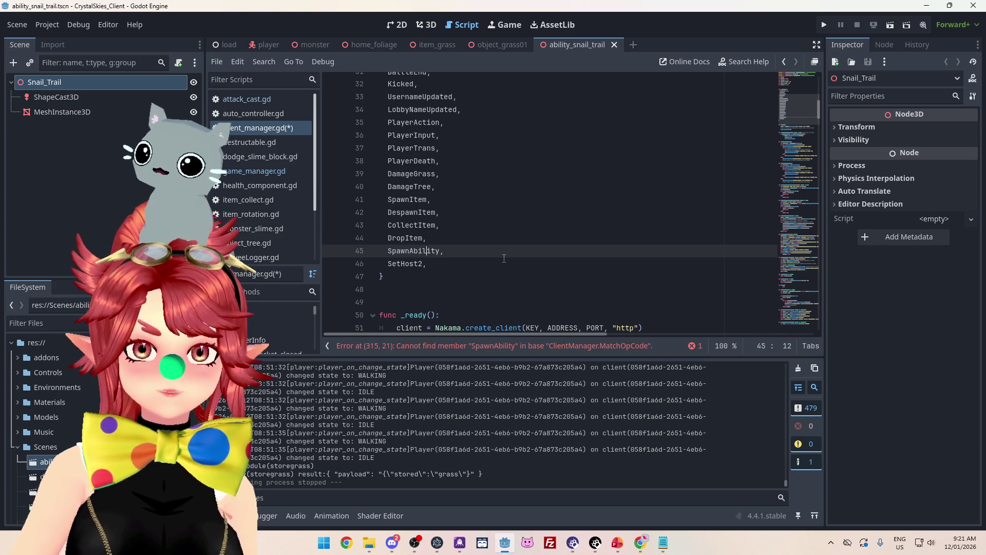
pyautogui.click(509, 212)
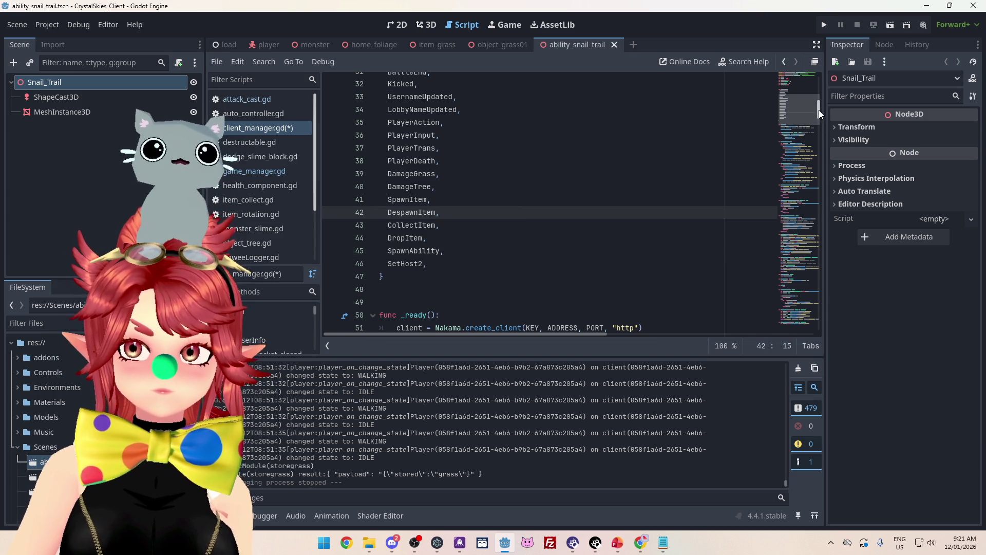
pyautogui.click(799, 316)
pyautogui.scroll(1, 668, 324)
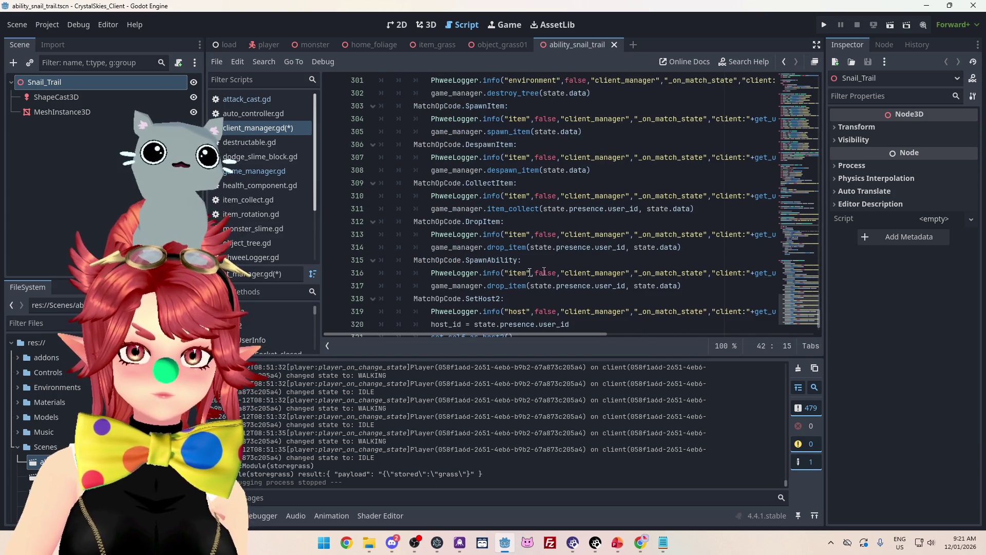
# Step: Bring Notepad's nk_lobbyhandler.ts forward at the PlayerTrans block broadcasting SpawnAbility
pyautogui.click(663, 543)
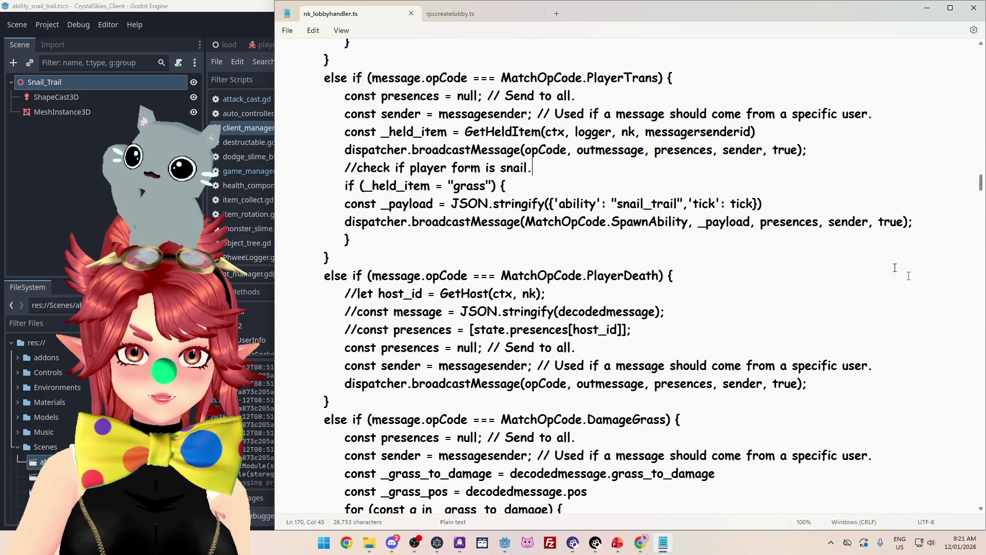
pyautogui.moveTo(979, 196)
pyautogui.mouseDown()
pyautogui.moveTo(964, 65)
pyautogui.moveTo(964, 372)
pyautogui.moveTo(965, 181)
pyautogui.mouseUp()
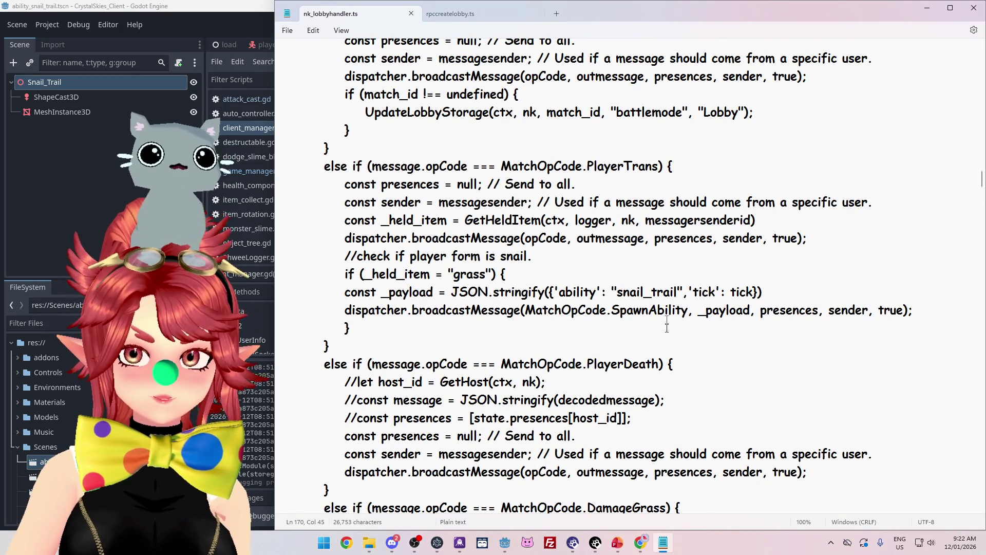
# Step: Change the SpawnAbility case to call spawn_abilty, then jump to drop_item's definition in game_manager.gd
pyautogui.click(516, 547)
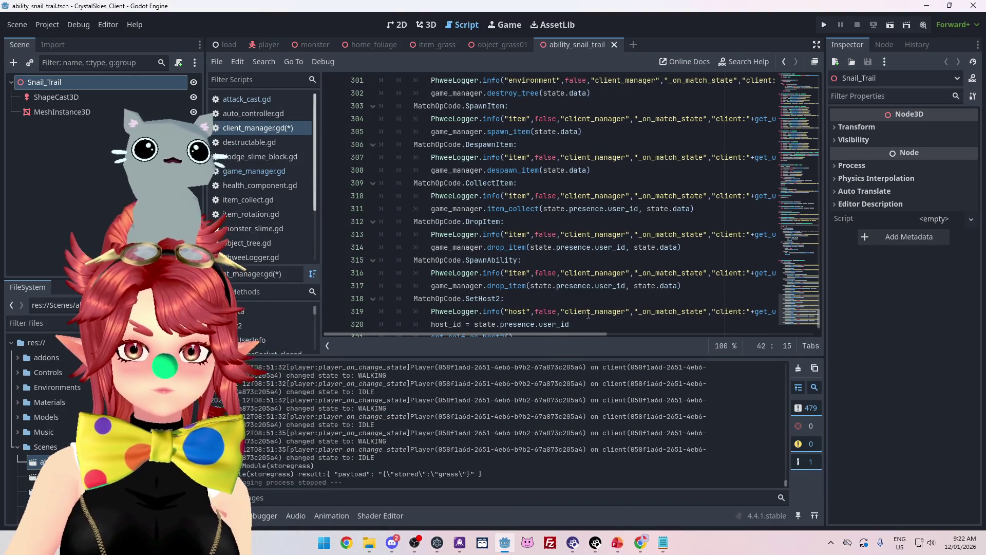
pyautogui.moveTo(584, 334)
pyautogui.mouseDown()
pyautogui.moveTo(771, 335)
pyautogui.moveTo(523, 324)
pyautogui.mouseUp()
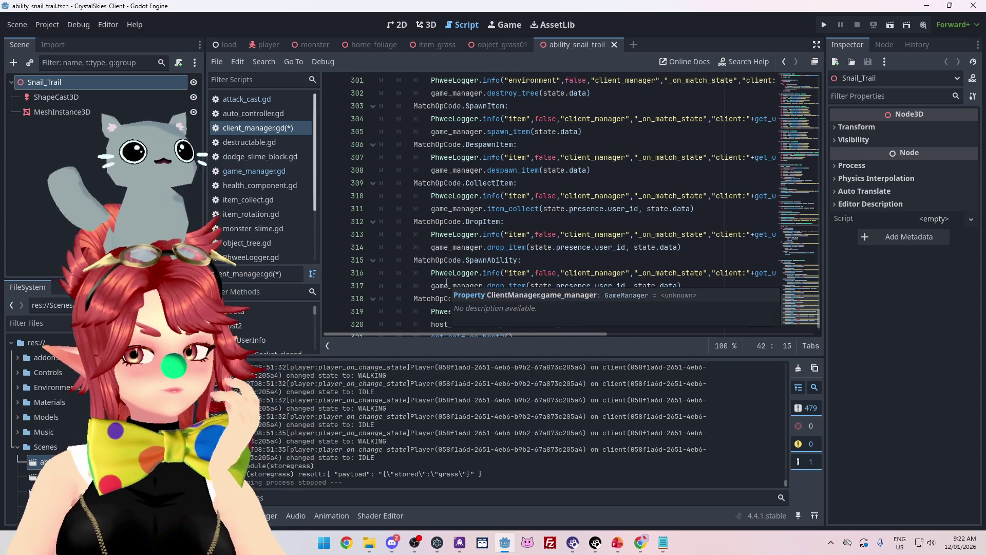
pyautogui.moveTo(488, 286); pyautogui.dragTo(505, 287)
pyautogui.write('spawn_a')
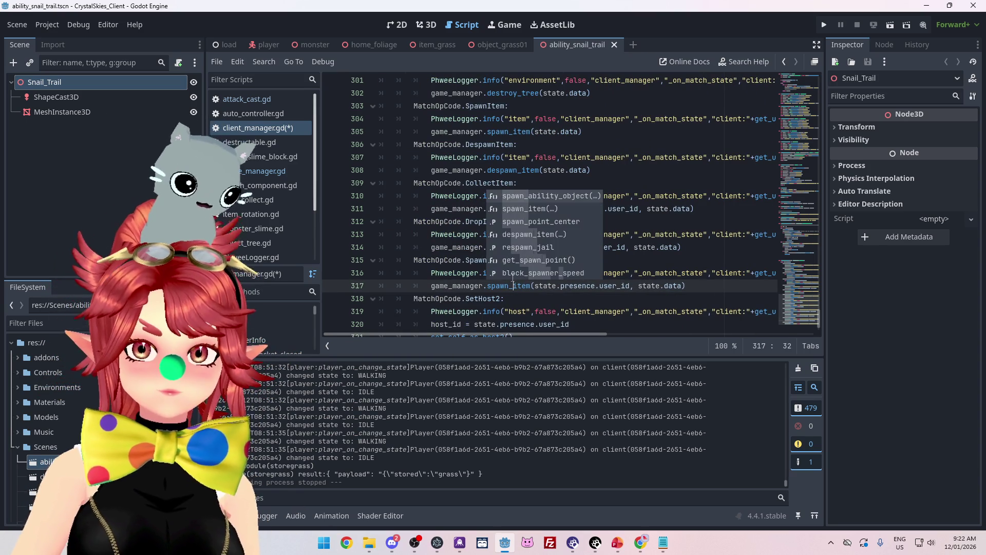
pyautogui.write('bilty')
pyautogui.press('Delete')
pyautogui.press('Delete')
pyautogui.press('Delete')
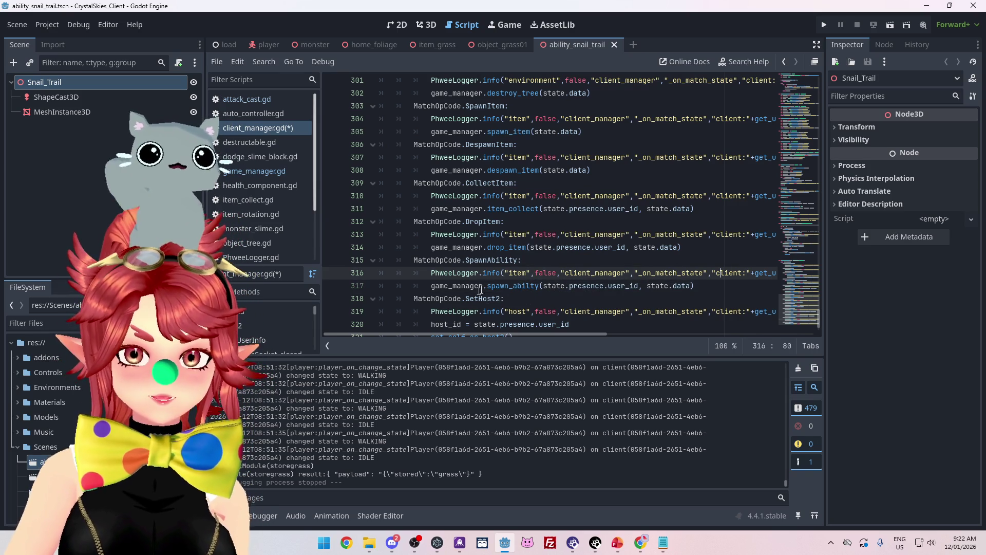
pyautogui.click(509, 248)
pyautogui.keyDown('ctrl'); pyautogui.click(509, 248); pyautogui.keyUp('ctrl')
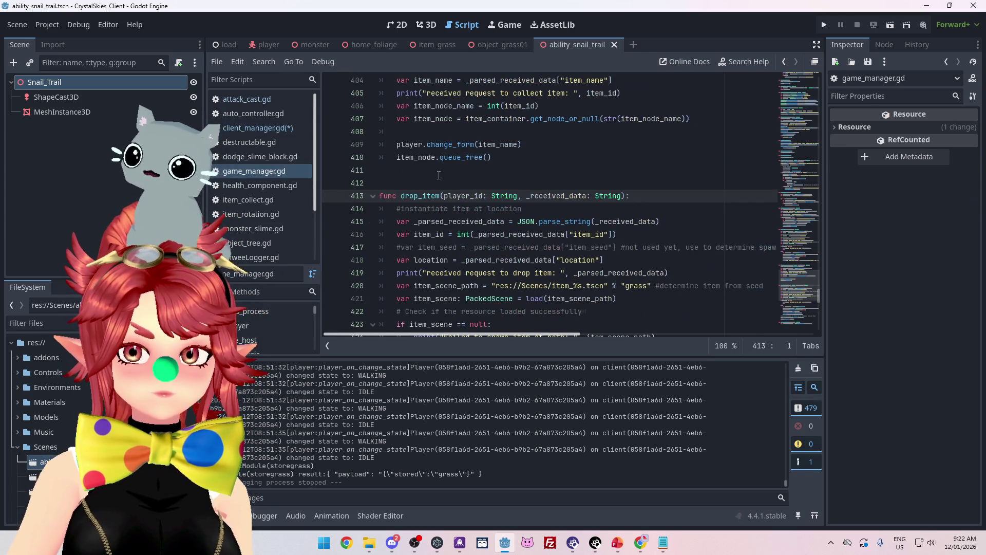
# Step: Search all scripts for spawn_ability_object with Find in Files
pyautogui.scroll(-9, 455, 234)
pyautogui.scroll(-4, 440, 165)
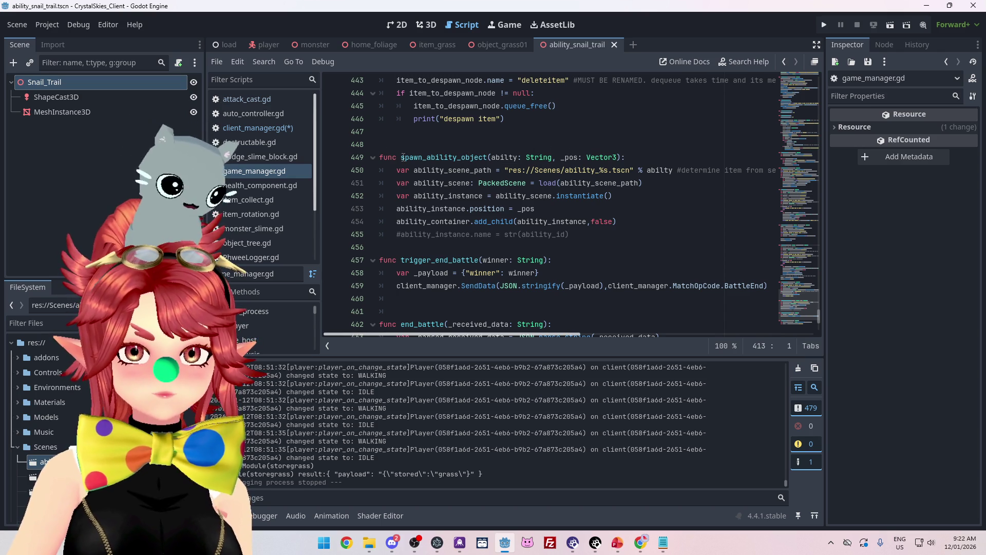
pyautogui.doubleClick(403, 157)
pyautogui.hotkey('ctrl', 'shift', 'f')
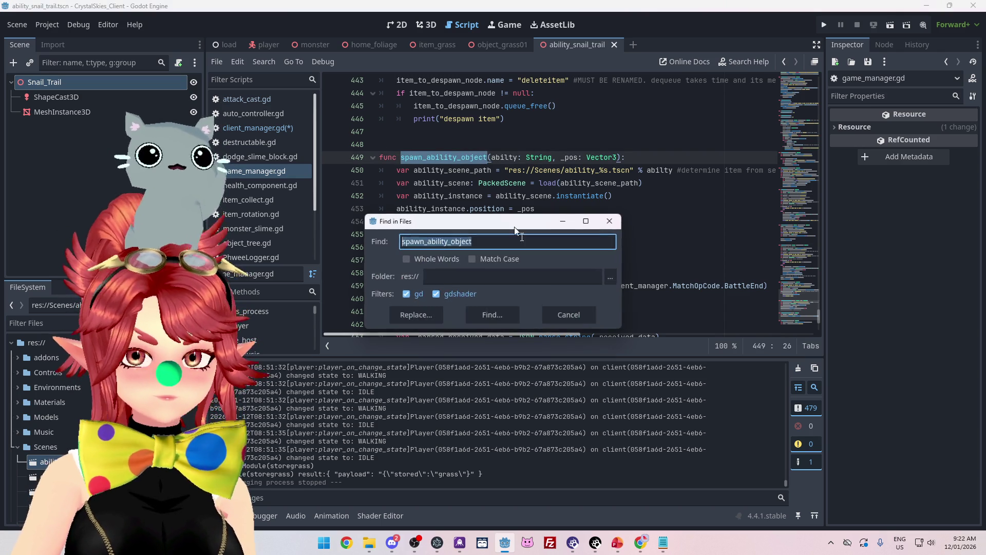
pyautogui.click(493, 315)
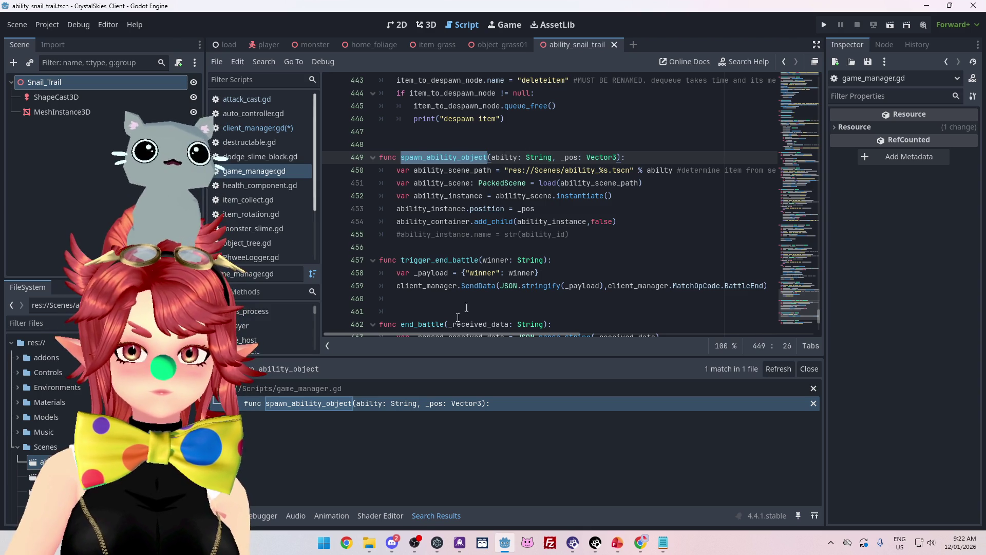
pyautogui.scroll(1, 511, 246)
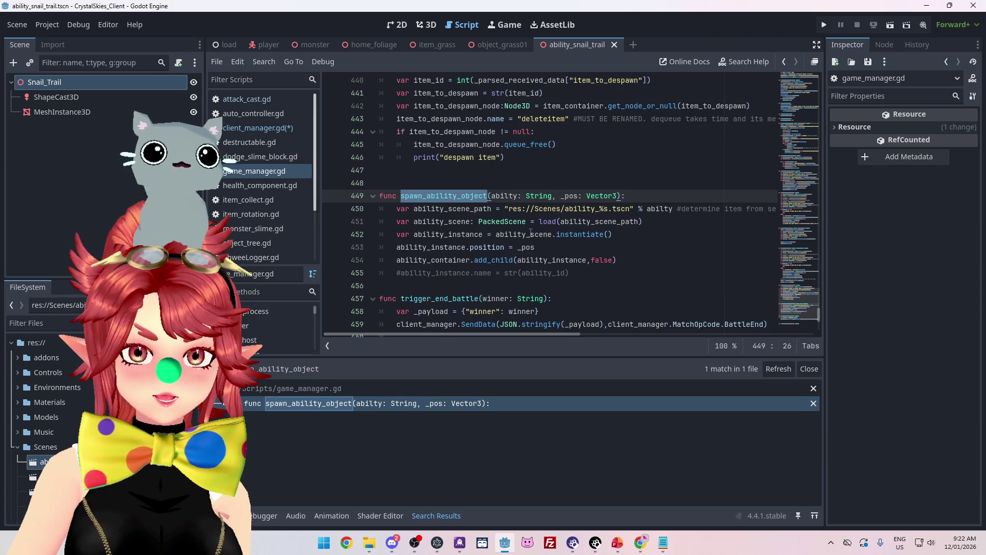
# Step: Append '_object' so line 317 calls spawn_abilty_object, and save client_manager.gd
pyautogui.hotkey('alt', 'Left')
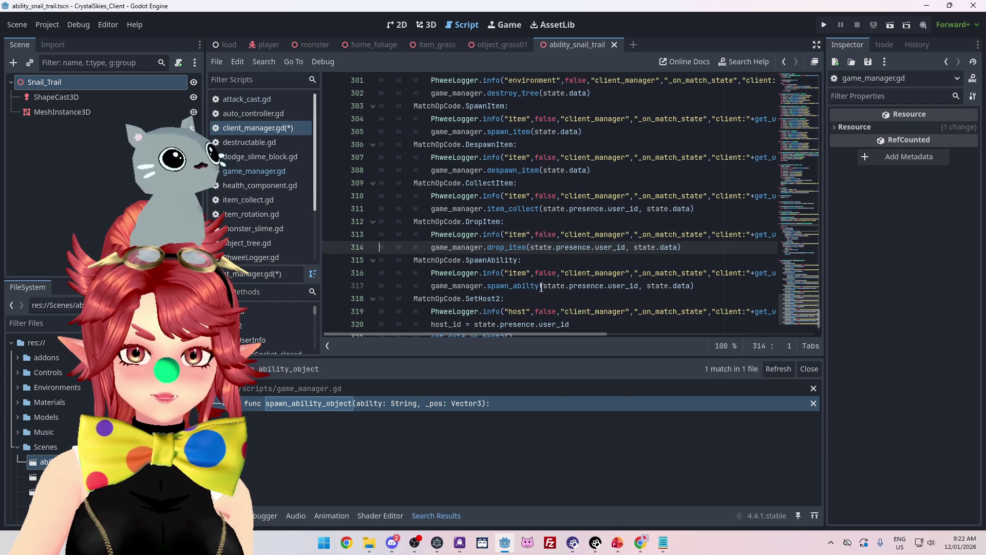
pyautogui.click(539, 286)
pyautogui.write('_object')
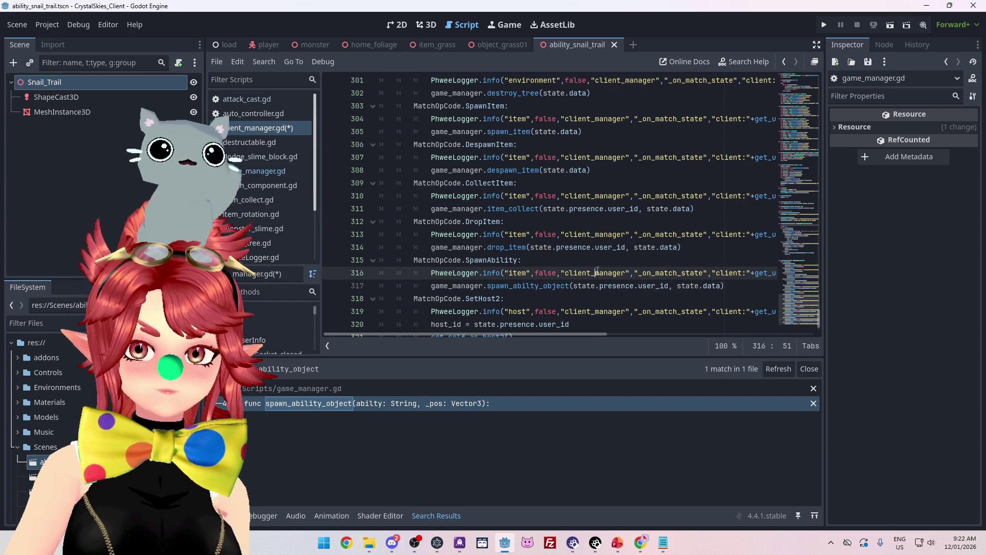
pyautogui.click(595, 273)
pyautogui.hotkey('ctrl', 's')
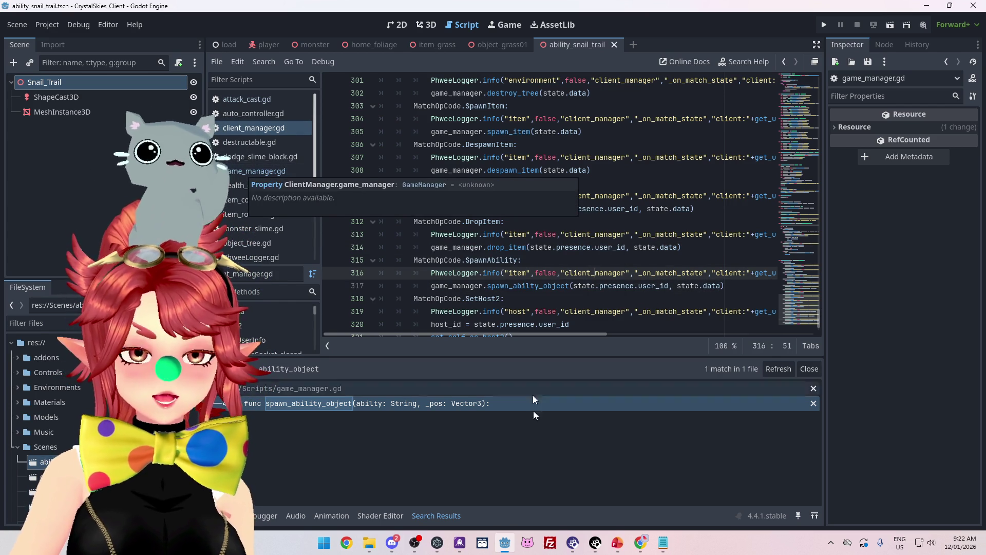
pyautogui.hotkey('alt', 'Tab')
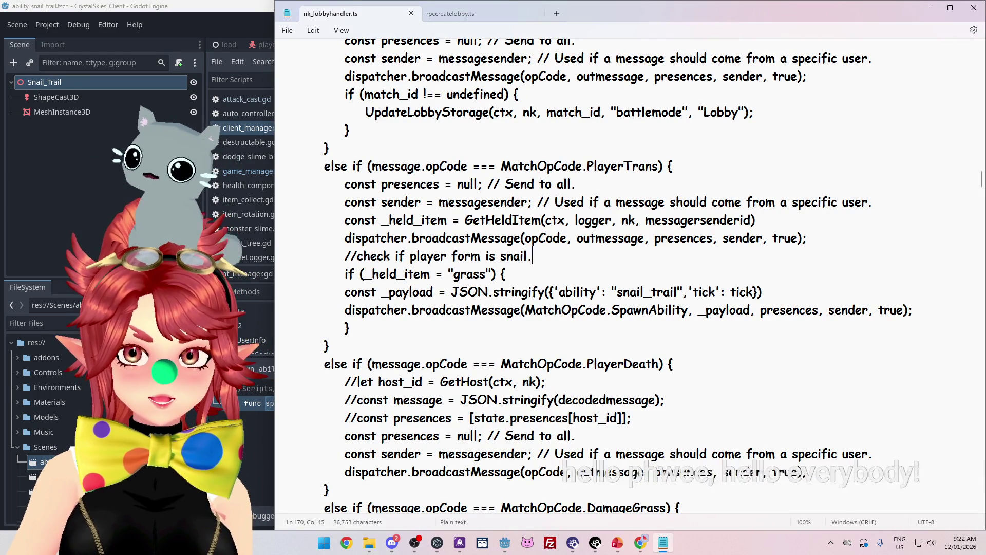
# Step: Scroll nk_lobbyhandler.ts to review the snail_trail SpawnAbility payload, then return to Godot
pyautogui.scroll(2, 574, 210)
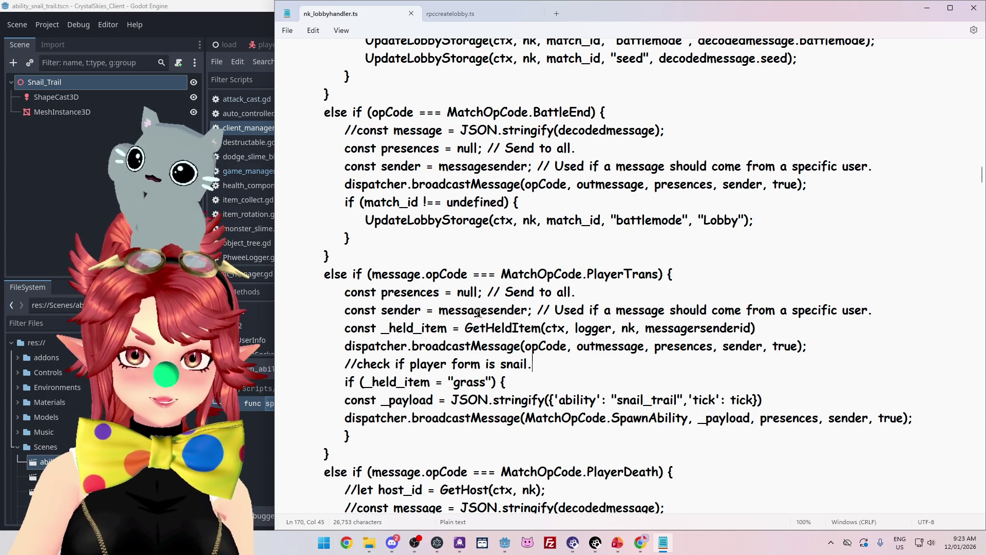
pyautogui.scroll(3, 429, 239)
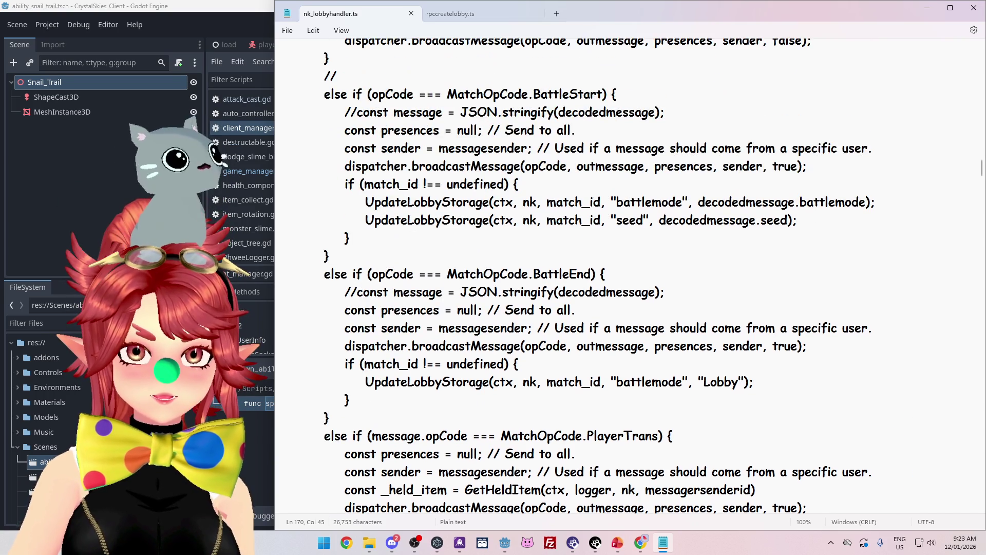
pyautogui.scroll(-12, 415, 231)
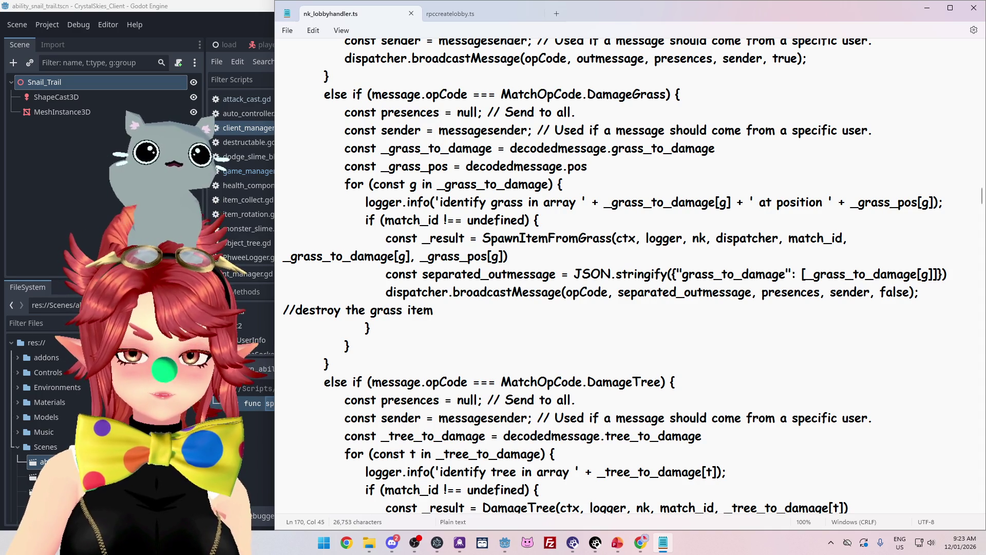
pyautogui.scroll(4, 651, 154)
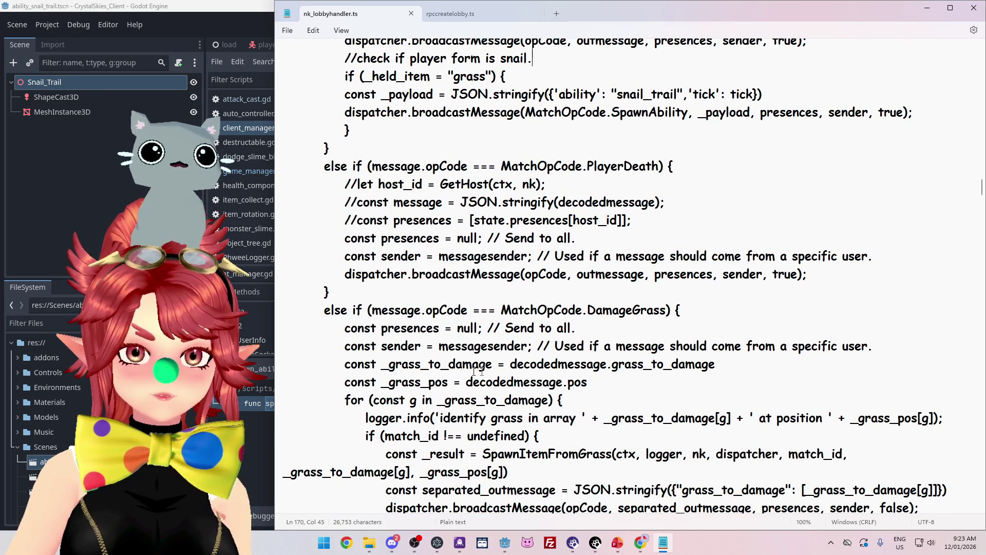
pyautogui.scroll(2, 475, 371)
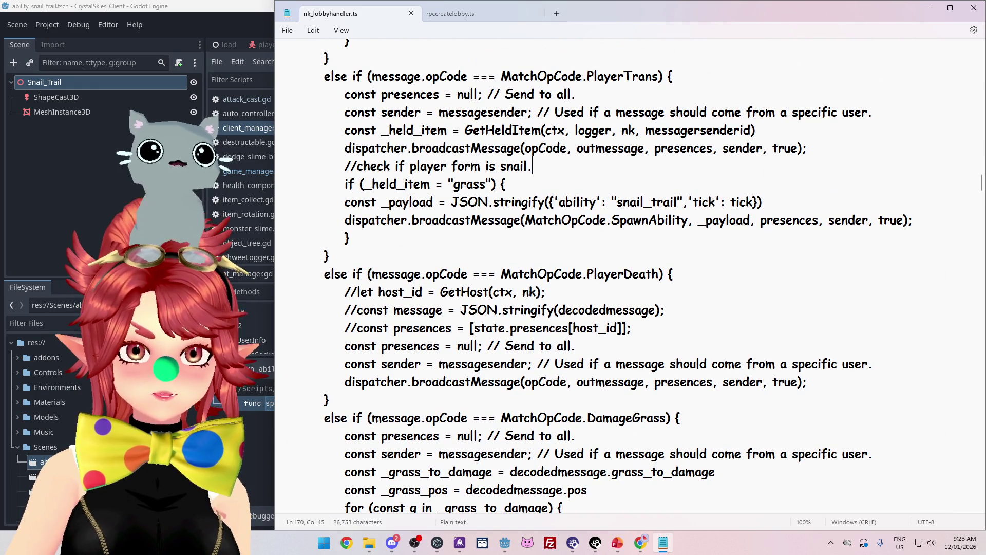
pyautogui.click(219, 10)
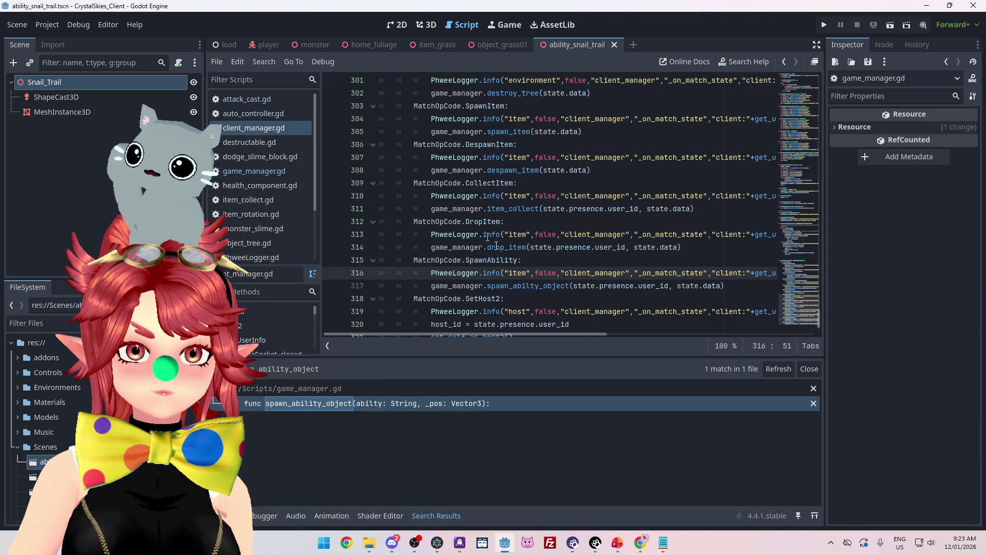
# Step: Select PlayerTrans and search the current script for it, jumping to its enum entry
pyautogui.scroll(4, 498, 195)
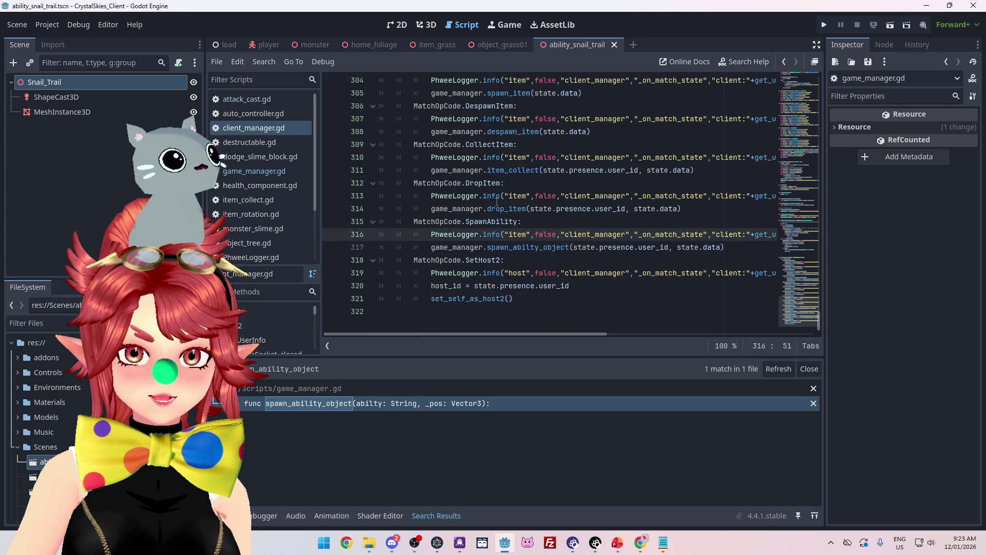
pyautogui.scroll(2, 505, 168)
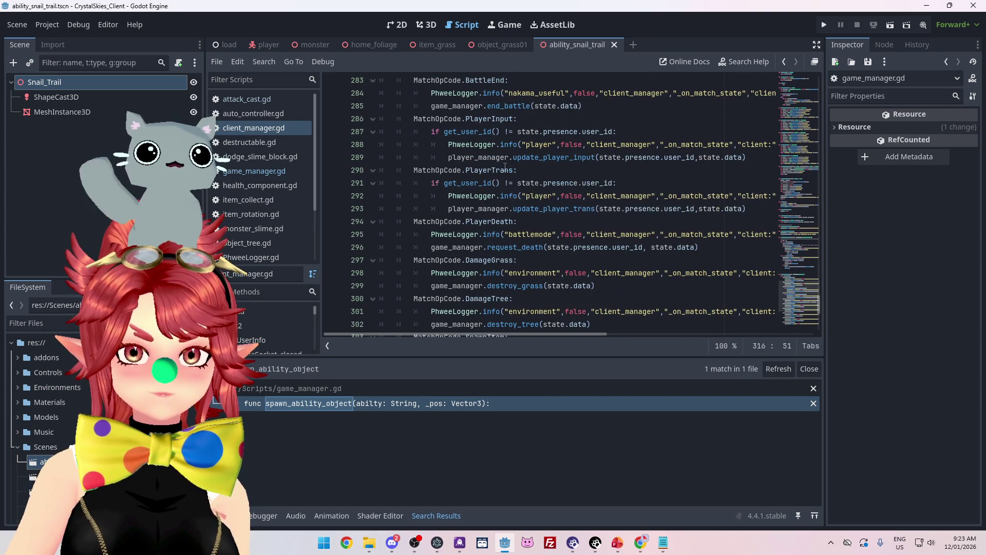
pyautogui.click(479, 170)
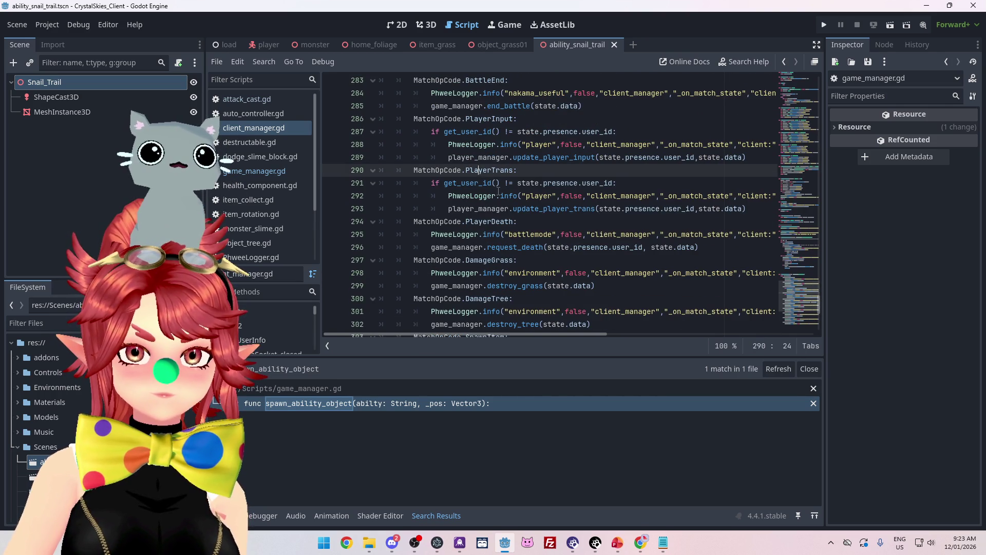
pyautogui.moveTo(466, 170); pyautogui.dragTo(475, 171)
pyautogui.doubleClick(492, 170)
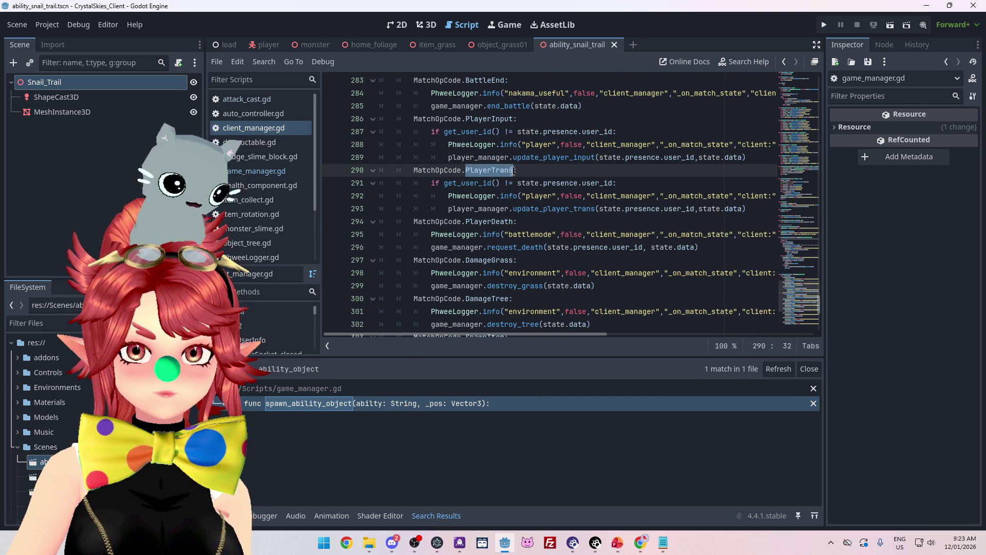
pyautogui.scroll(2, 524, 185)
pyautogui.hotkey('ctrl', 'f')
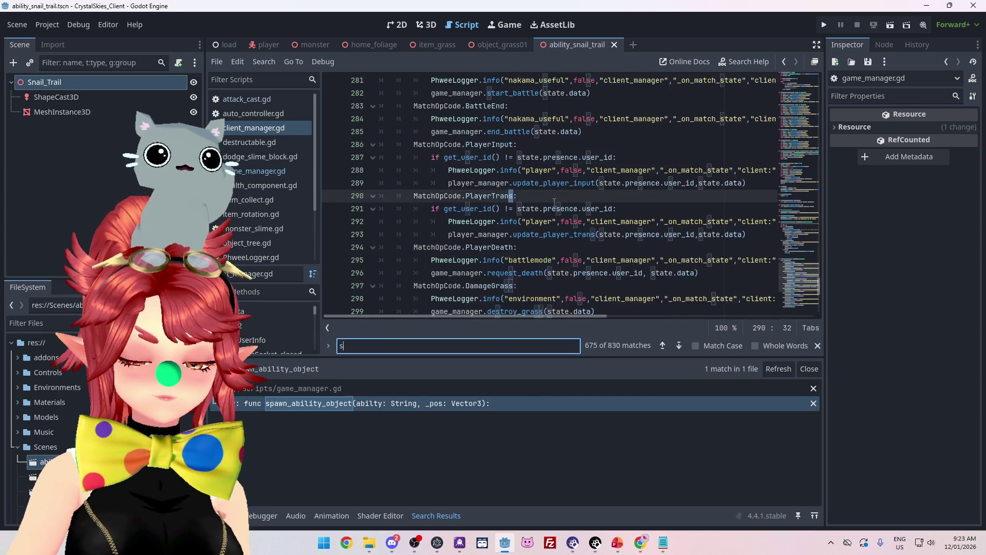
pyautogui.write('send')
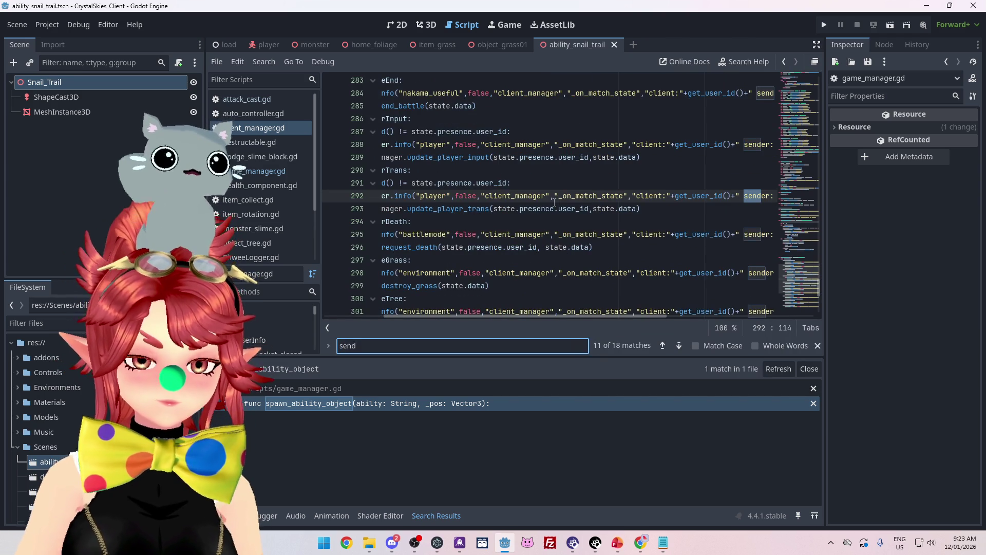
pyautogui.write('data')
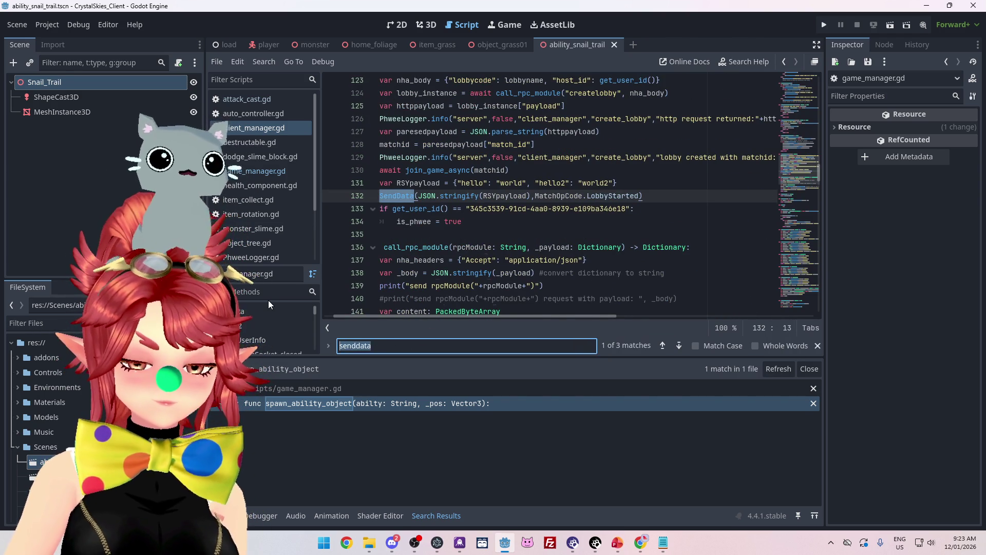
pyautogui.hotkey('ctrl', 'a')
pyautogui.write('PlayerTrans')
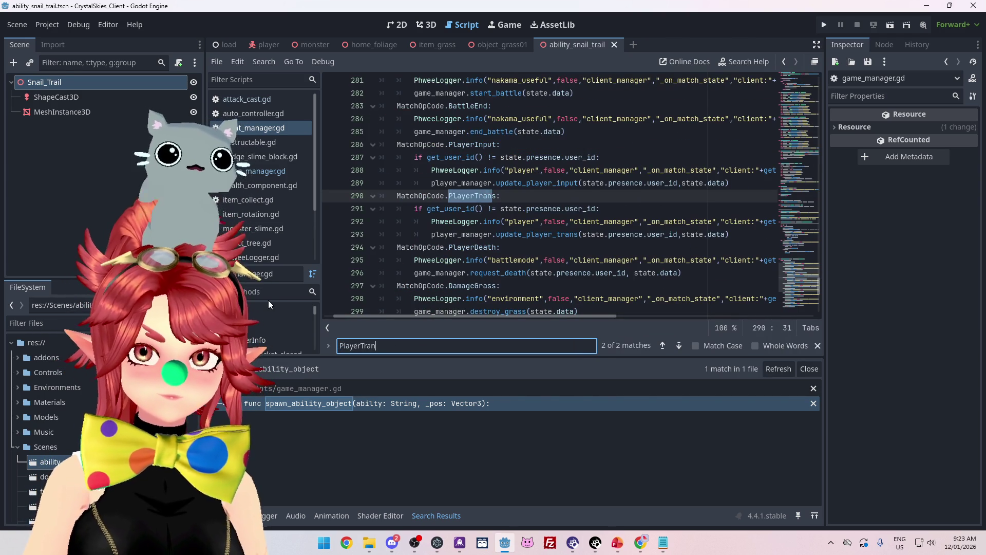
pyautogui.click(663, 345)
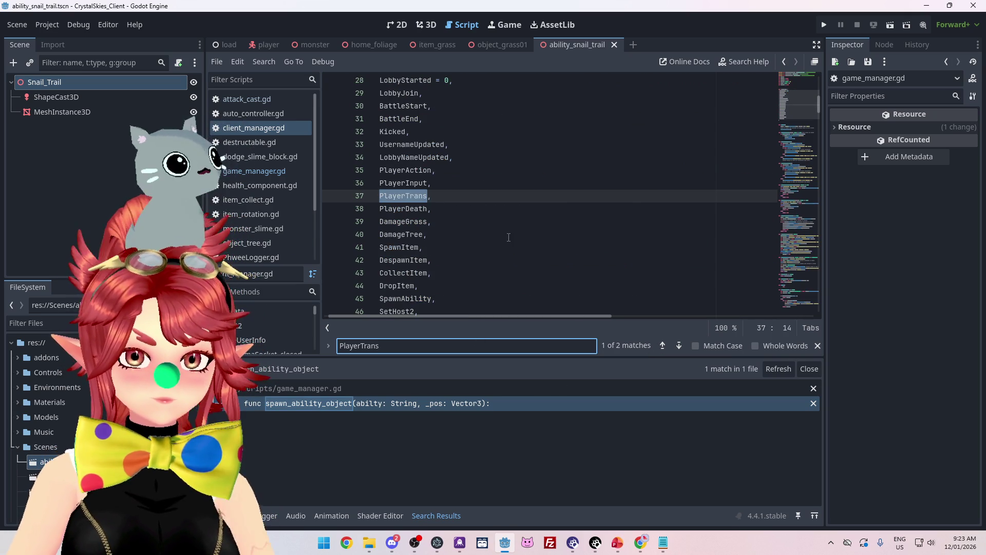
# Step: Find PlayerTrans across all project files and open its send_position use in player.gd
pyautogui.hotkey('ctrl', 'shift', 'f')
pyautogui.click(488, 310)
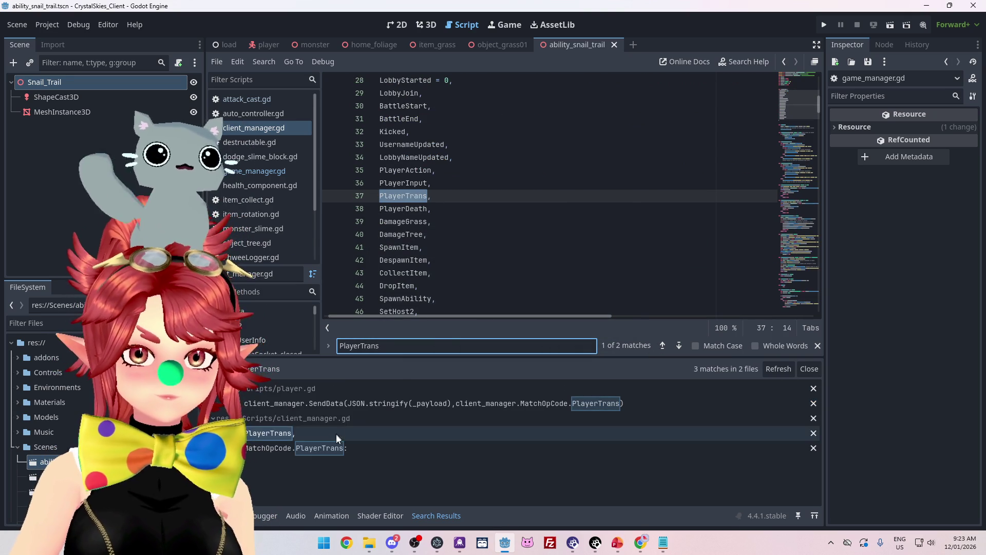
pyautogui.click(440, 408)
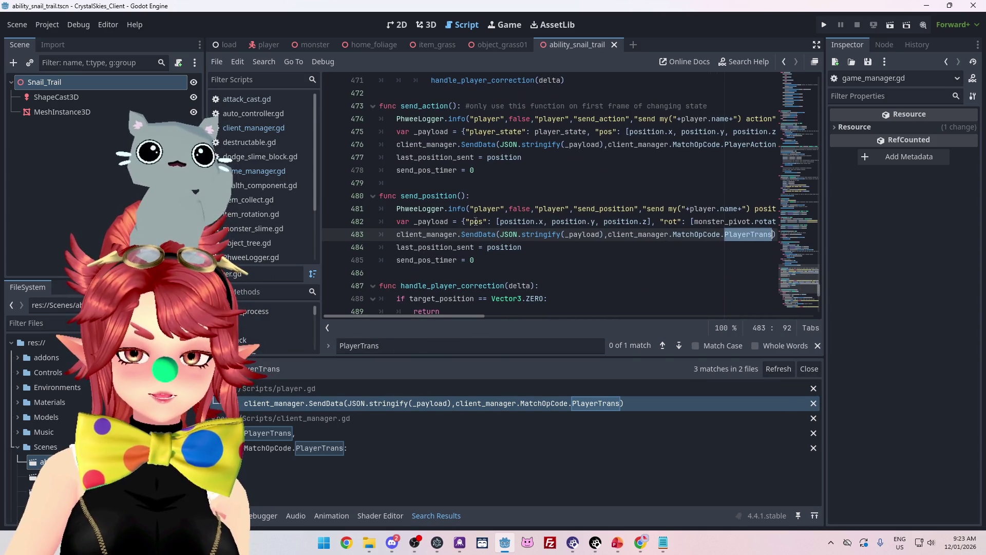
pyautogui.moveTo(658, 547)
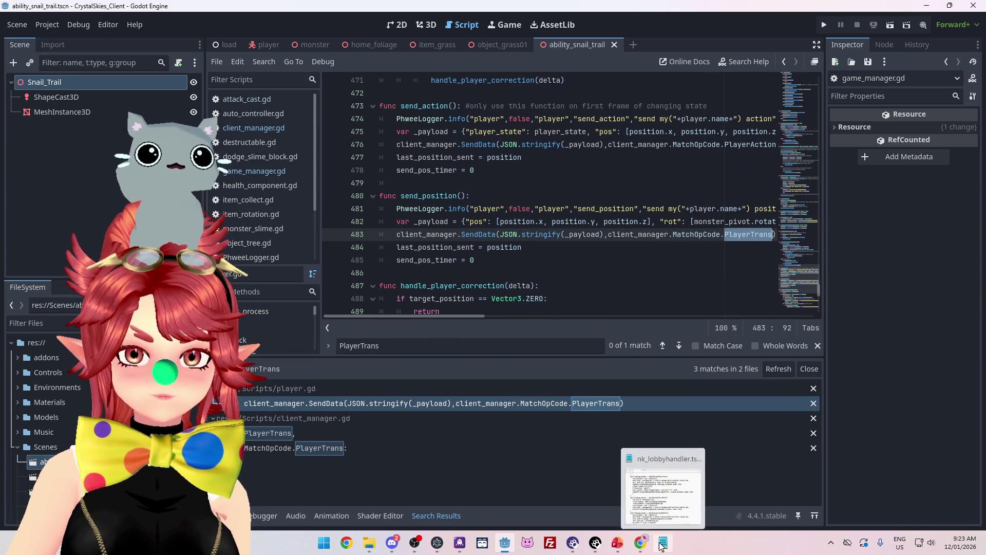
pyautogui.moveTo(463, 315)
pyautogui.mouseDown()
pyautogui.moveTo(586, 310)
pyautogui.moveTo(370, 313)
pyautogui.mouseUp()
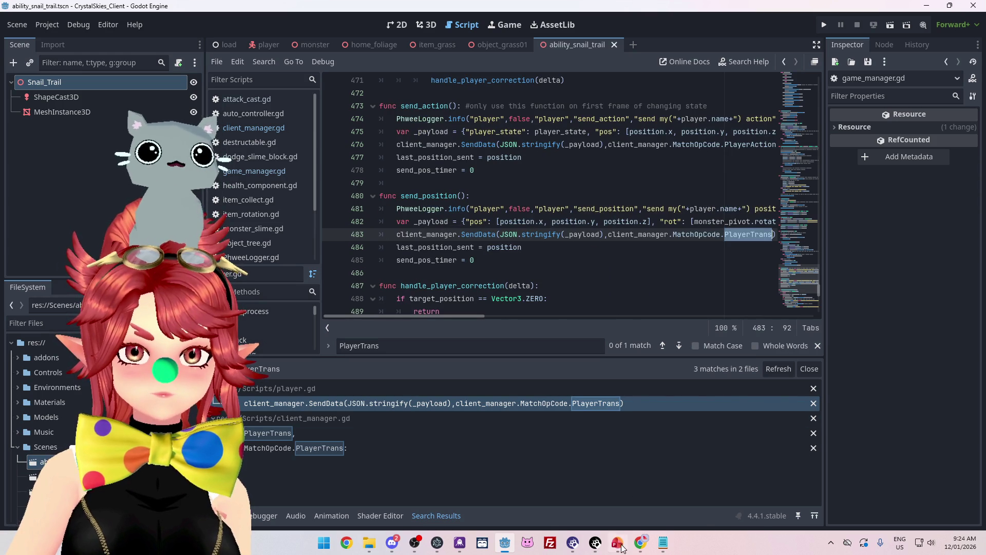
pyautogui.click(663, 544)
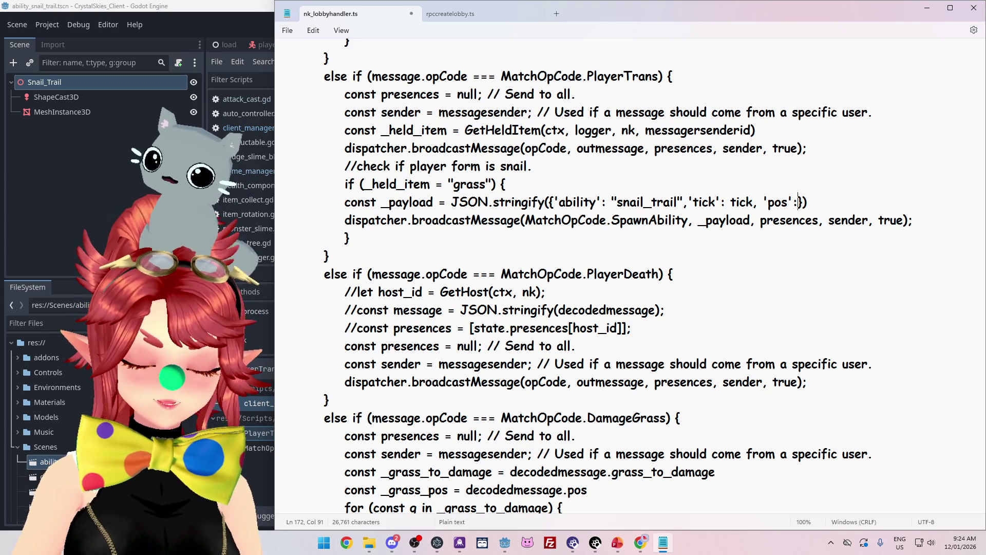
# Step: Set the snail_trail payload's 'pos' value to decodedmessage.pos and save nk_lobbyhandler.ts
pyautogui.write('deco')
pyautogui.write('dedmessa')
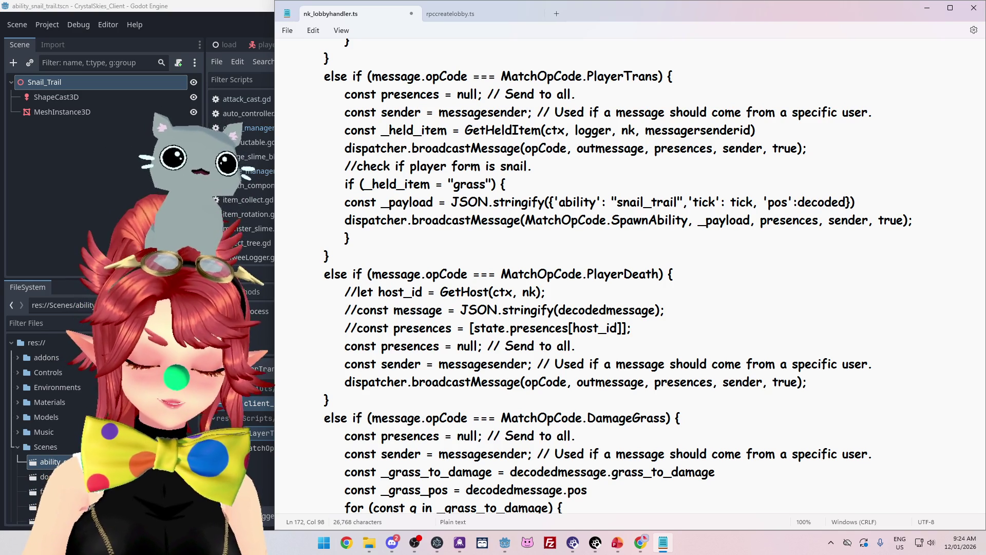
pyautogui.write('ge.pos')
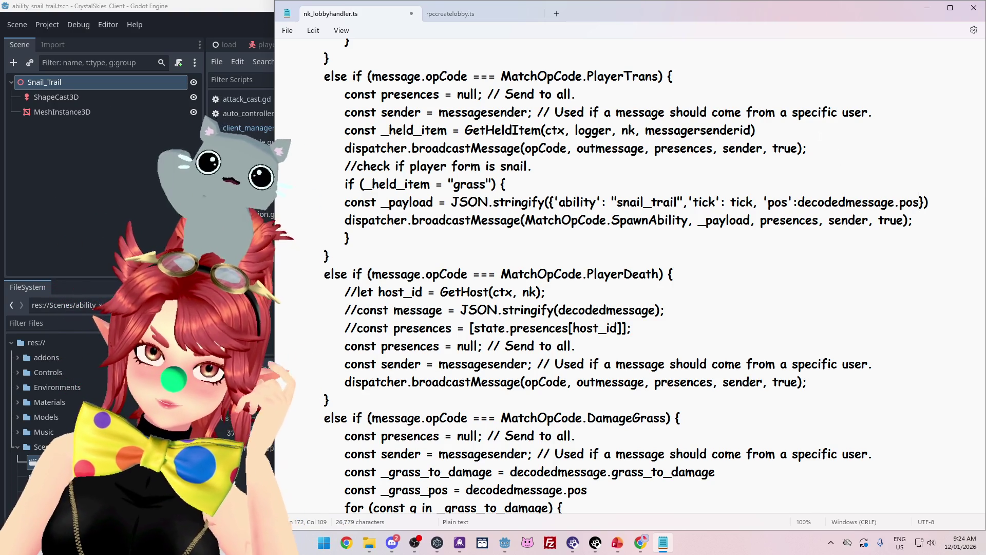
pyautogui.hotkey('ctrl', 's')
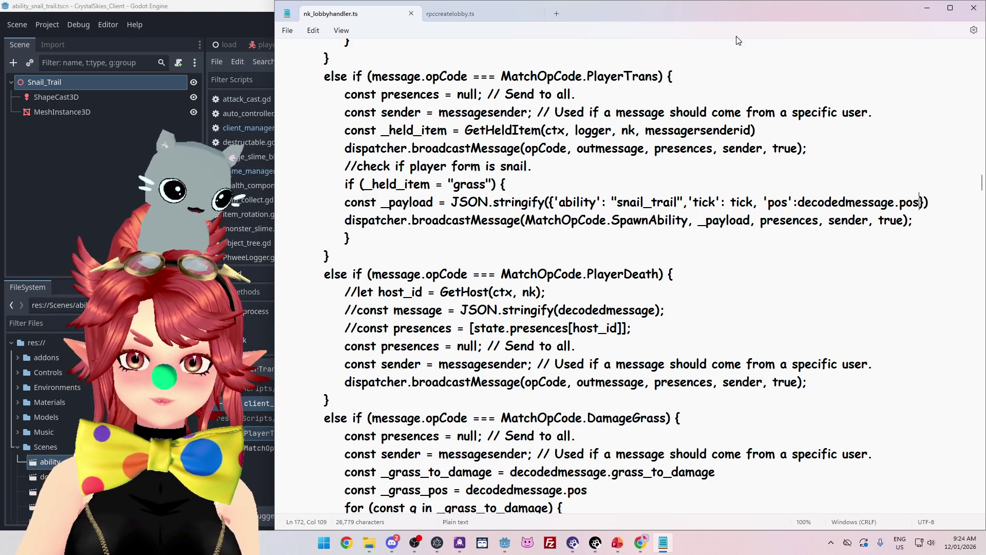
pyautogui.hotkey('alt', 'Tab')
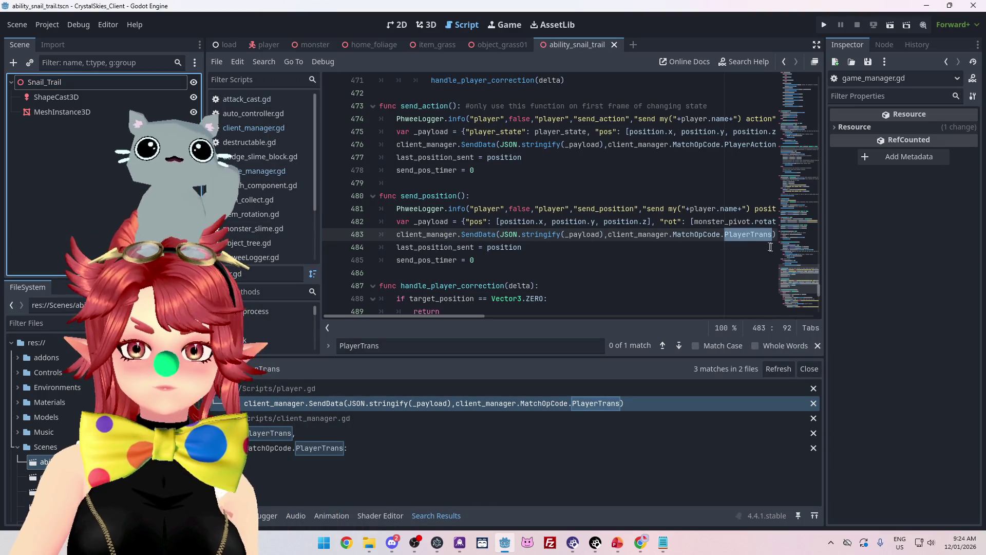
# Step: Check the spawn_abilty_object call in client_manager.gd and open its definition in game_manager.gd
pyautogui.click(254, 128)
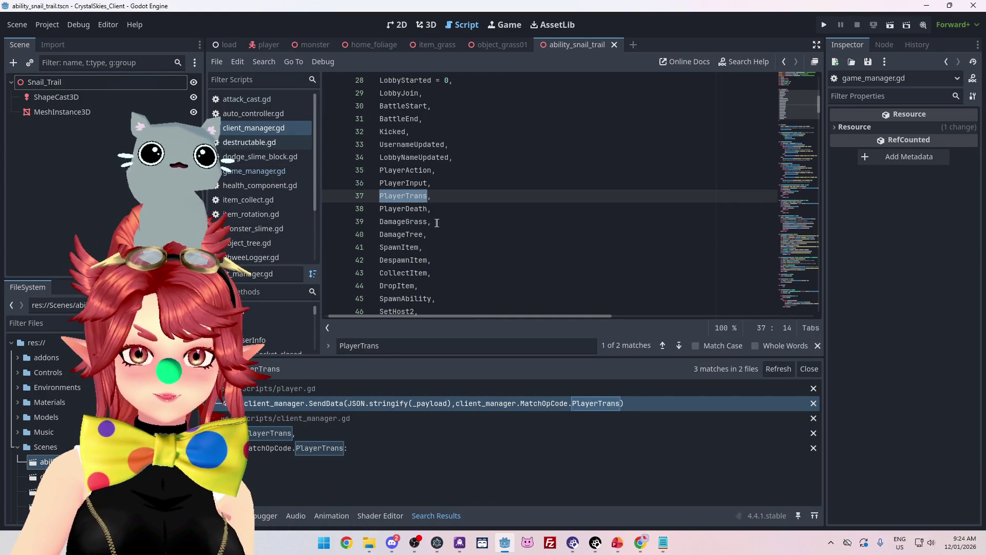
pyautogui.moveTo(817, 105); pyautogui.dragTo(817, 303)
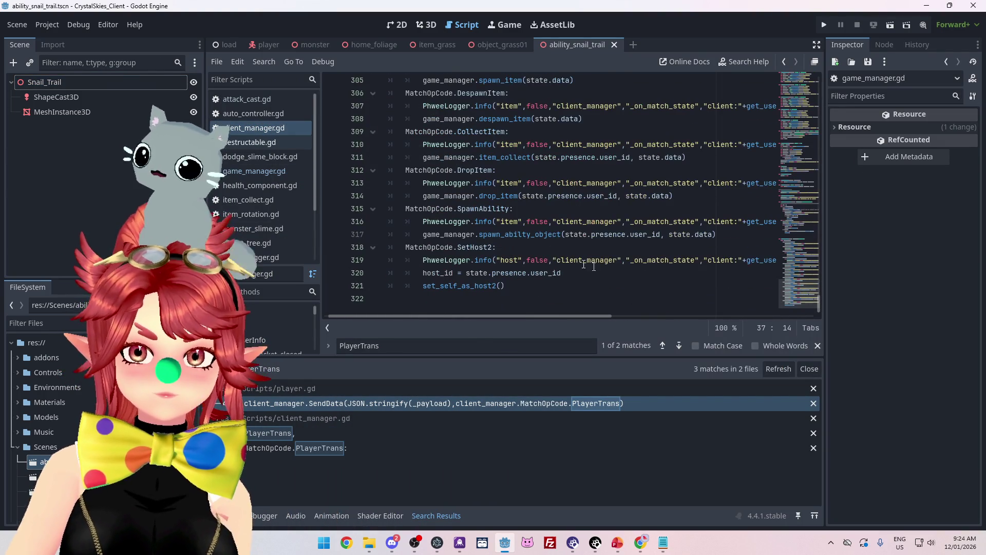
pyautogui.click(531, 235)
pyautogui.moveTo(530, 235); pyautogui.dragTo(506, 236)
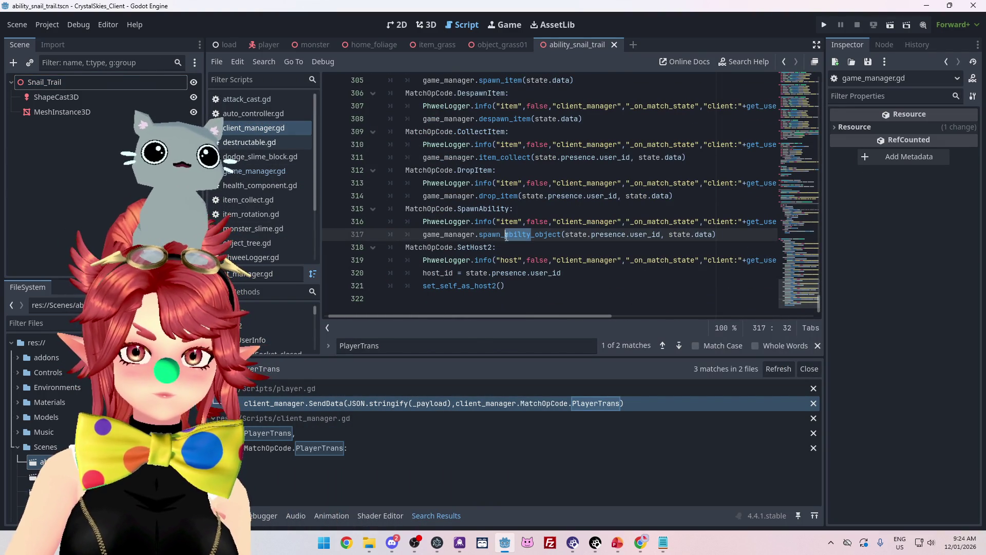
pyautogui.click(255, 171)
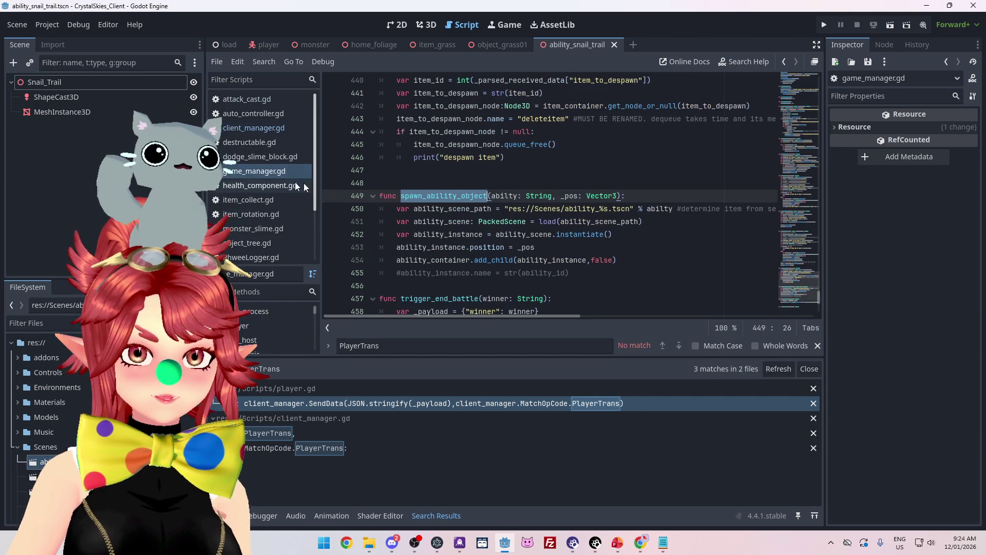
pyautogui.click(509, 220)
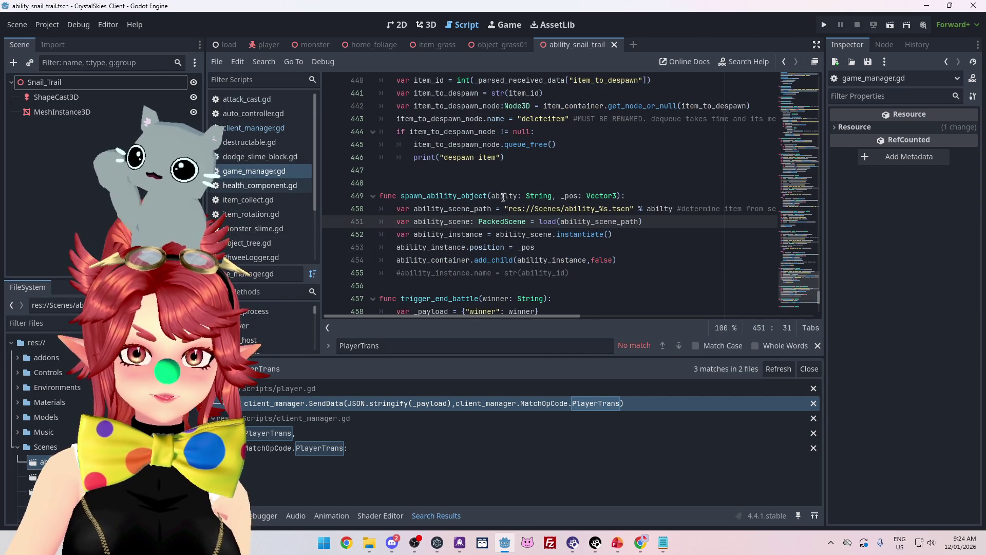
pyautogui.scroll(-2, 508, 206)
pyautogui.scroll(3, 520, 217)
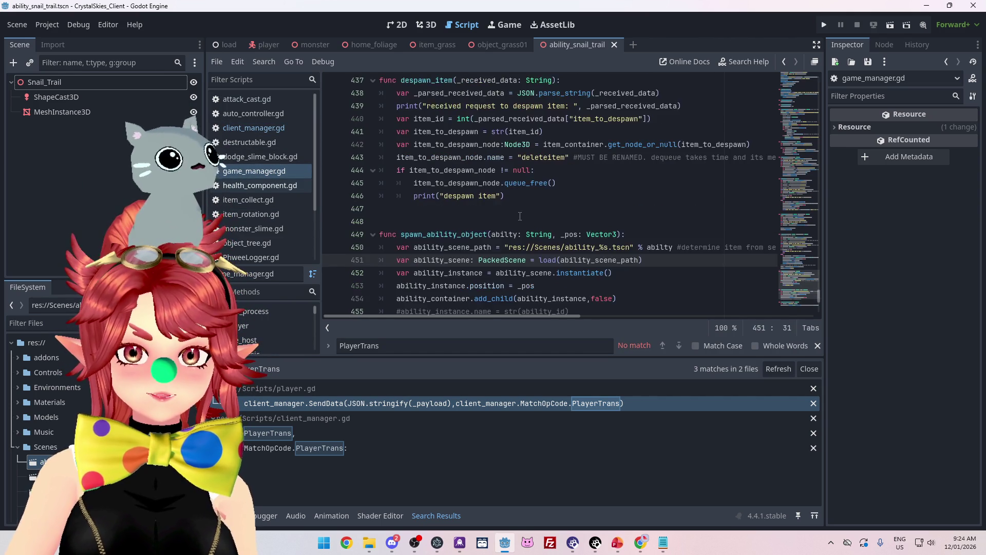
pyautogui.scroll(2, 520, 216)
# Step: Replace spawn_ability_object's parameters with _received_data: String
pyautogui.moveTo(458, 157); pyautogui.dragTo(618, 159)
pyautogui.scroll(-4, 548, 163)
pyautogui.write('_received_data: String')
pyautogui.press('End')
pyautogui.press('Return')
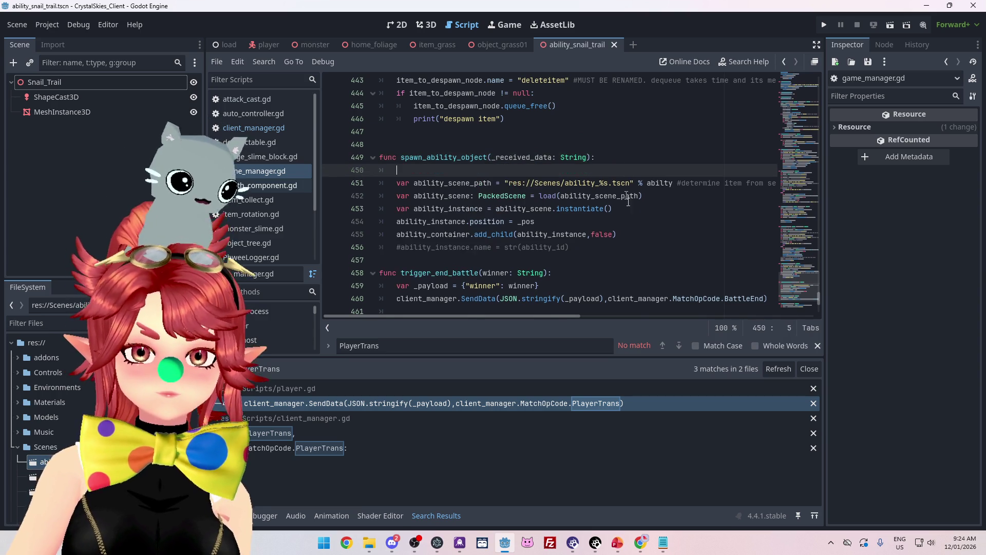
# Step: Copy despawn_item's JSON parse and print lines into spawn_ability_object
pyautogui.scroll(4, 627, 201)
pyautogui.moveTo(396, 170)
pyautogui.mouseDown()
pyautogui.moveTo(706, 178)
pyautogui.moveTo(651, 196)
pyautogui.mouseUp()
pyautogui.scroll(-3, 445, 245)
pyautogui.hotkey('ctrl', 'c')
pyautogui.click(406, 205)
pyautogui.hotkey('ctrl', 'v')
pyautogui.scroll(-1, 440, 206)
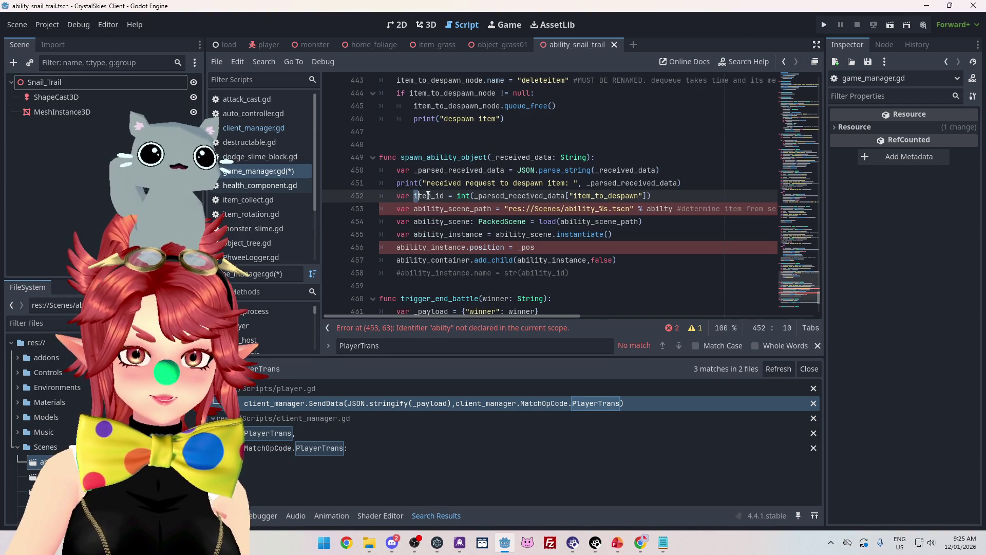
pyautogui.write('abiil')
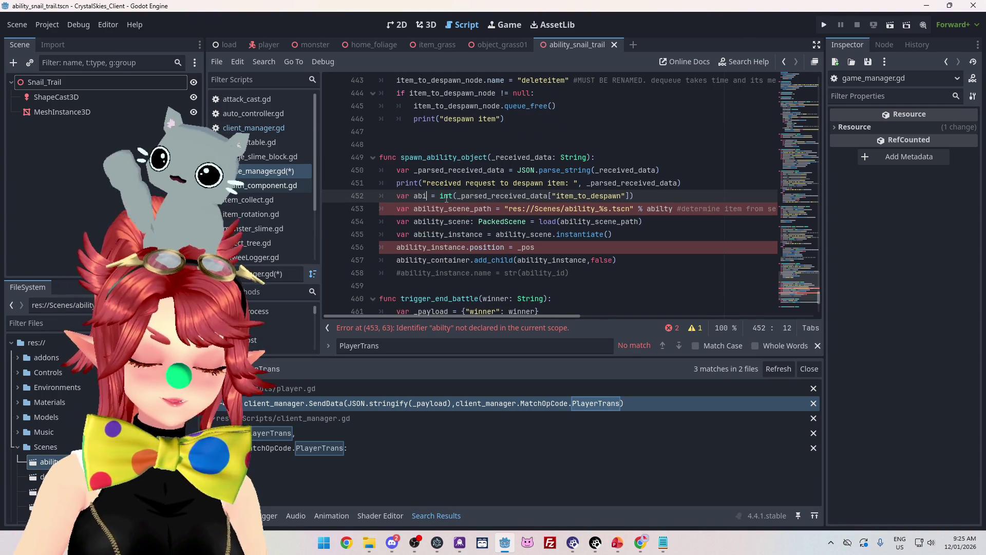
pyautogui.write('ity')
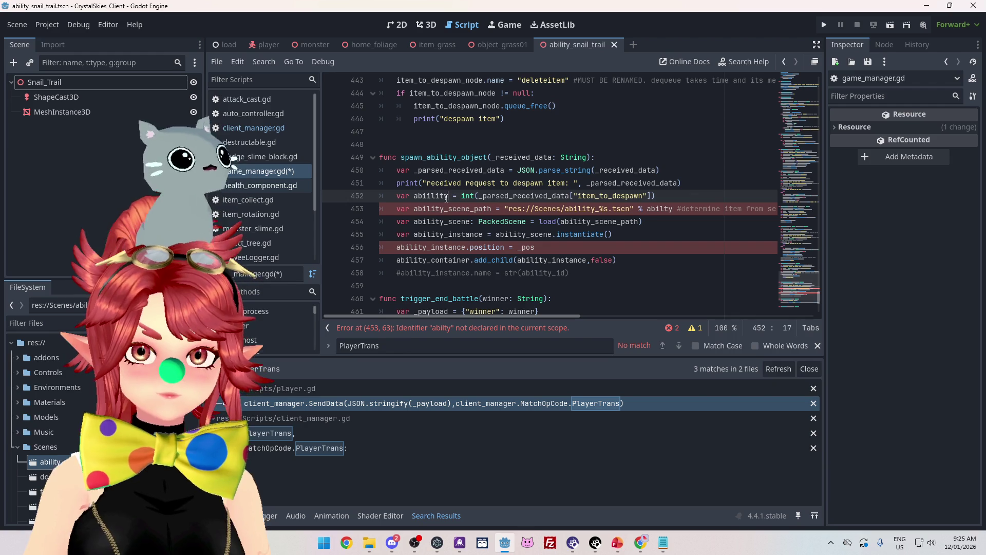
# Step: Turn the pasted item_to_despawn line into an ability variable read from the 'ability' key
pyautogui.click(665, 546)
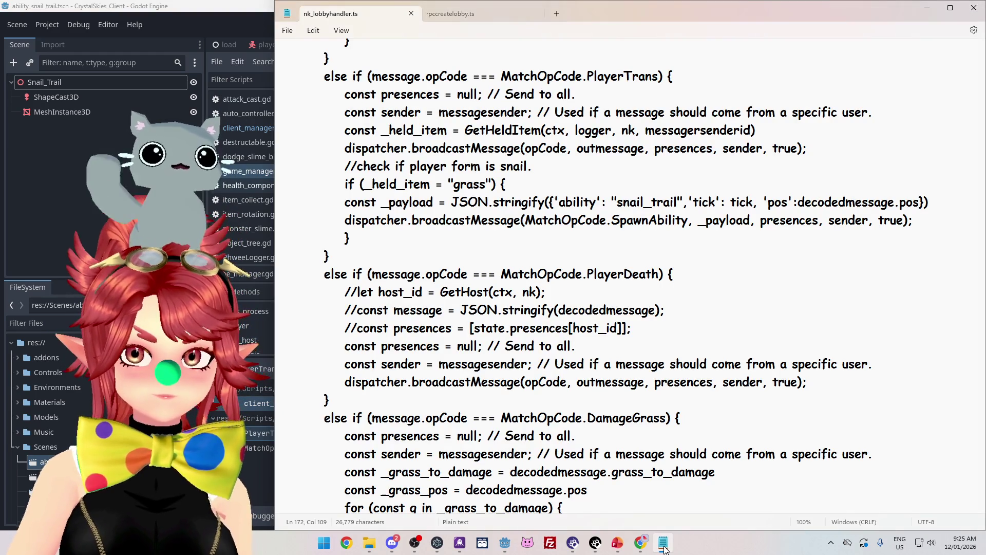
pyautogui.click(664, 547)
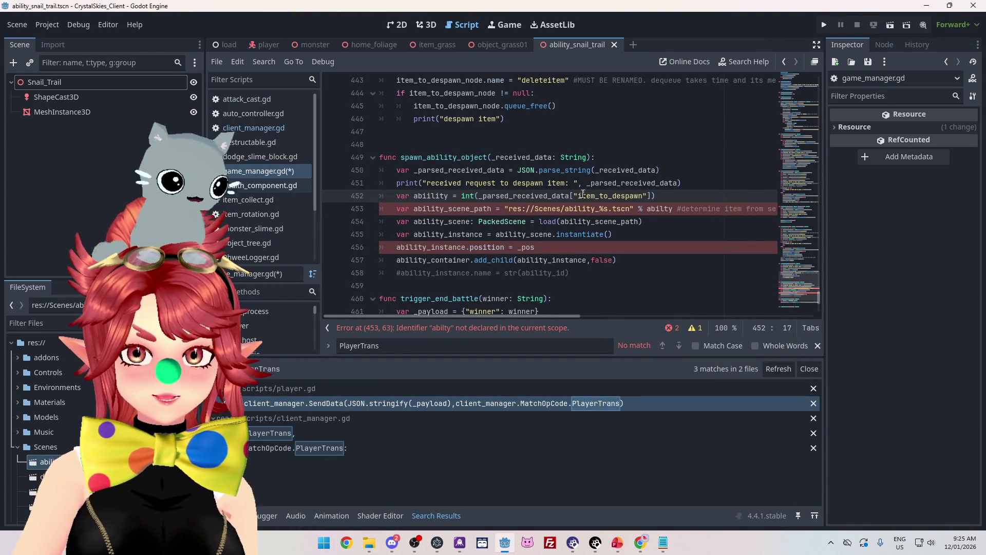
pyautogui.doubleClick(619, 195)
pyautogui.write('ab')
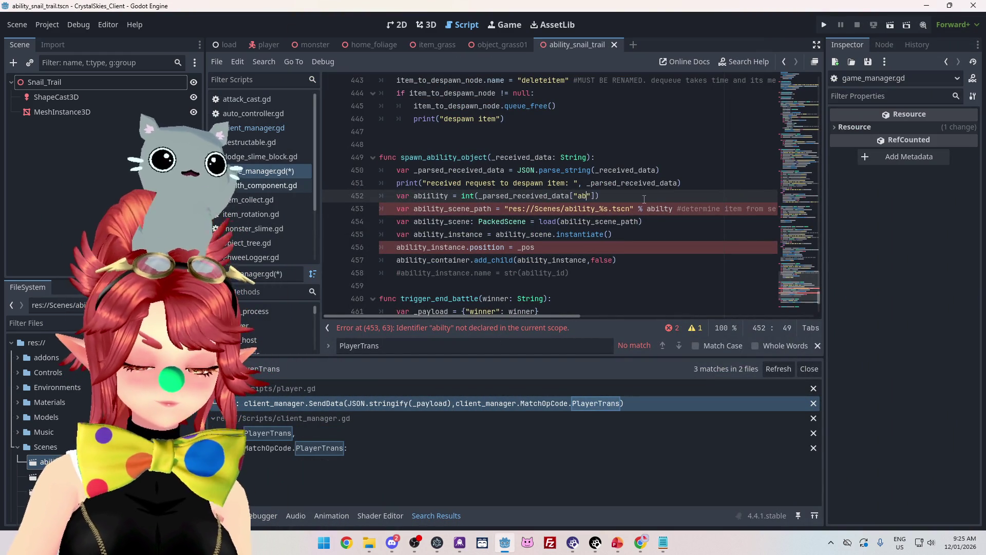
pyautogui.moveTo(635, 194)
pyautogui.mouseDown()
pyautogui.moveTo(398, 183)
pyautogui.moveTo(396, 196)
pyautogui.mouseUp()
pyautogui.hotkey('ctrl', 'c')
pyautogui.click(641, 196)
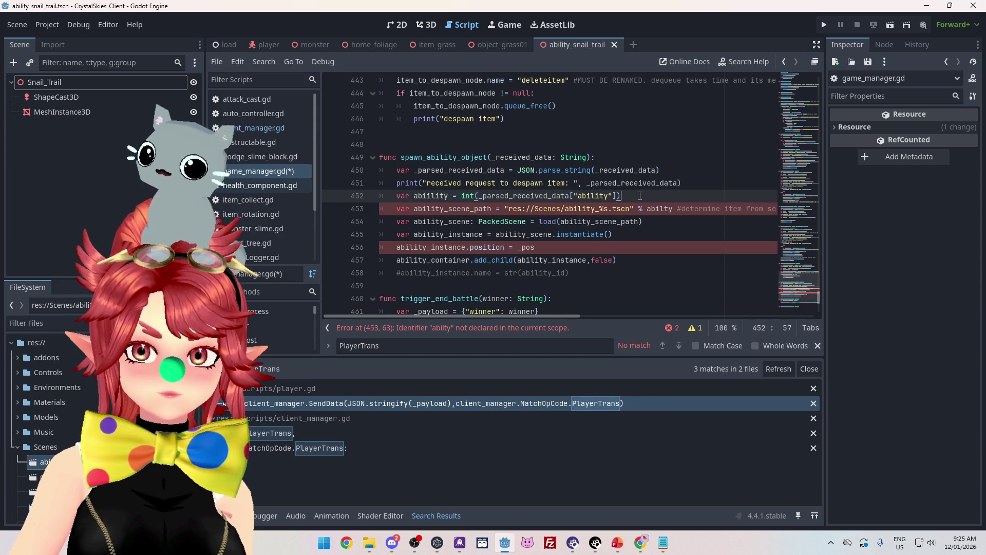
pyautogui.press('Return')
pyautogui.hotkey('ctrl', 'v')
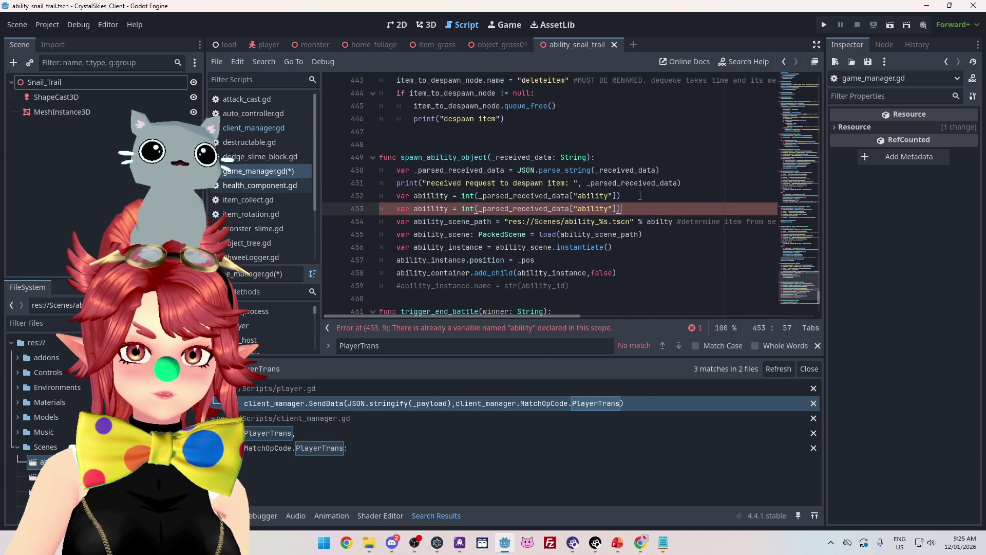
pyautogui.hotkey('shift', 'Home')
pyautogui.press('BackSpace')
pyautogui.click(431, 196)
pyautogui.press('BackSpace')
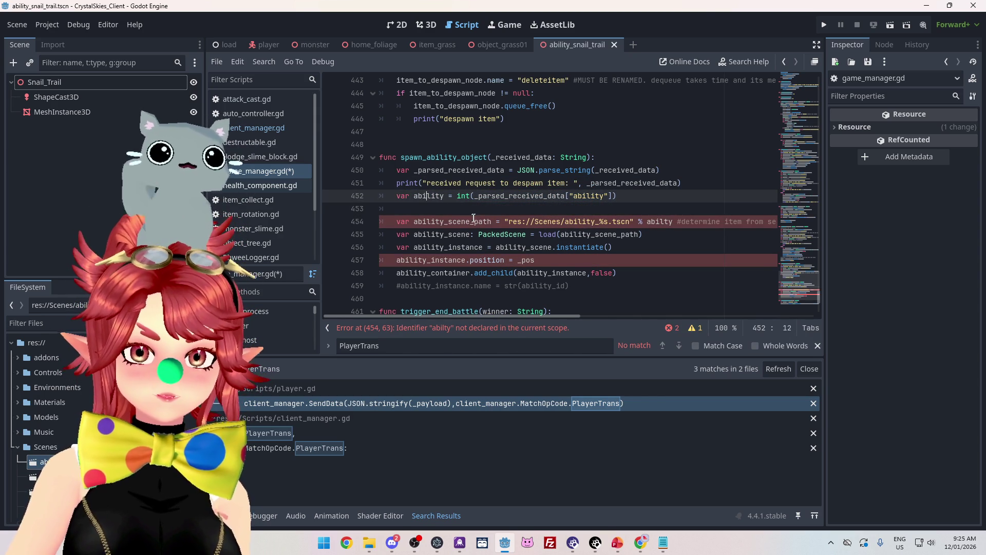
# Step: Duplicate the ability line into a tick variable reading the 'tick' key
pyautogui.moveTo(640, 196); pyautogui.dragTo(379, 195)
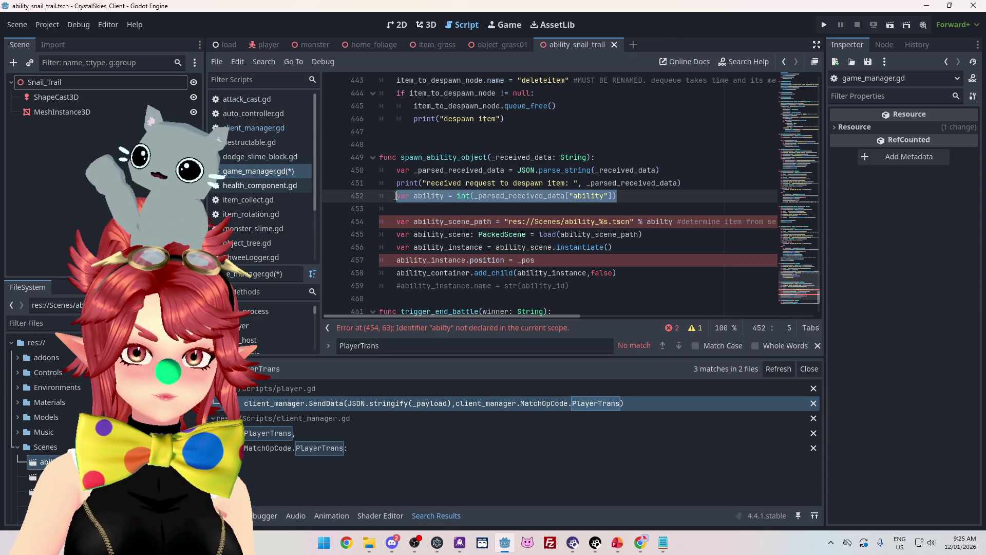
pyautogui.hotkey('ctrl', 'c')
pyautogui.click(440, 208)
pyautogui.hotkey('ctrl', 'v')
pyautogui.doubleClick(440, 209)
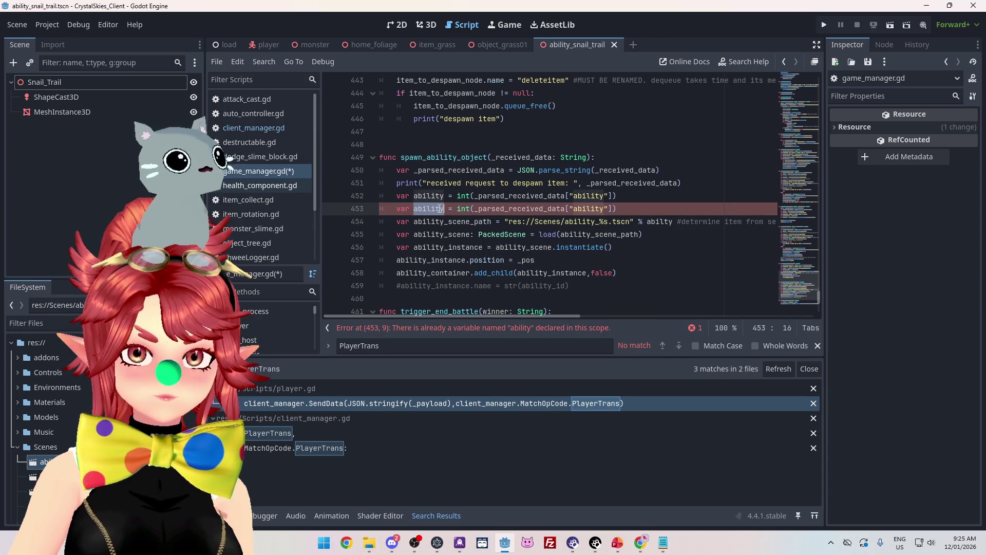
pyautogui.write('tick')
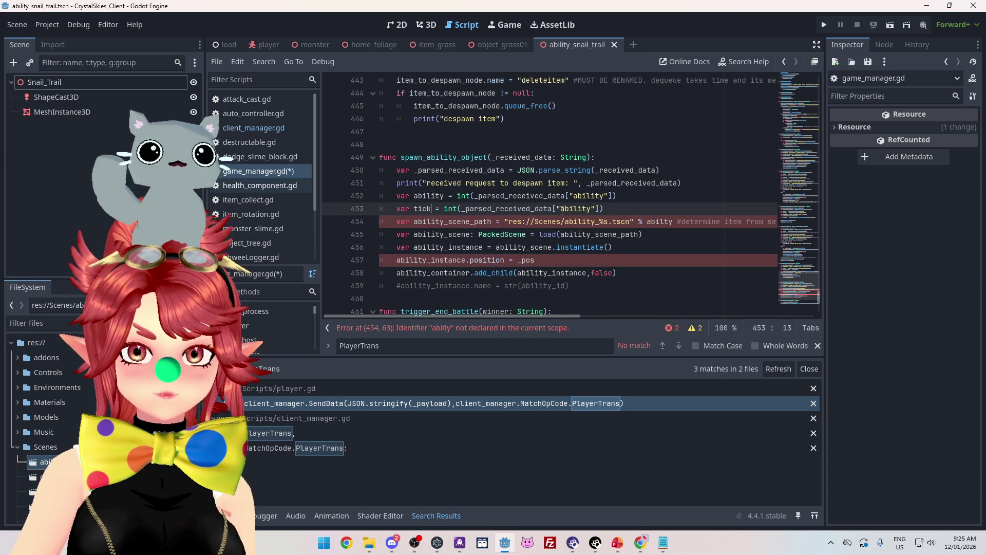
pyautogui.doubleClick(584, 210)
pyautogui.write('tick')
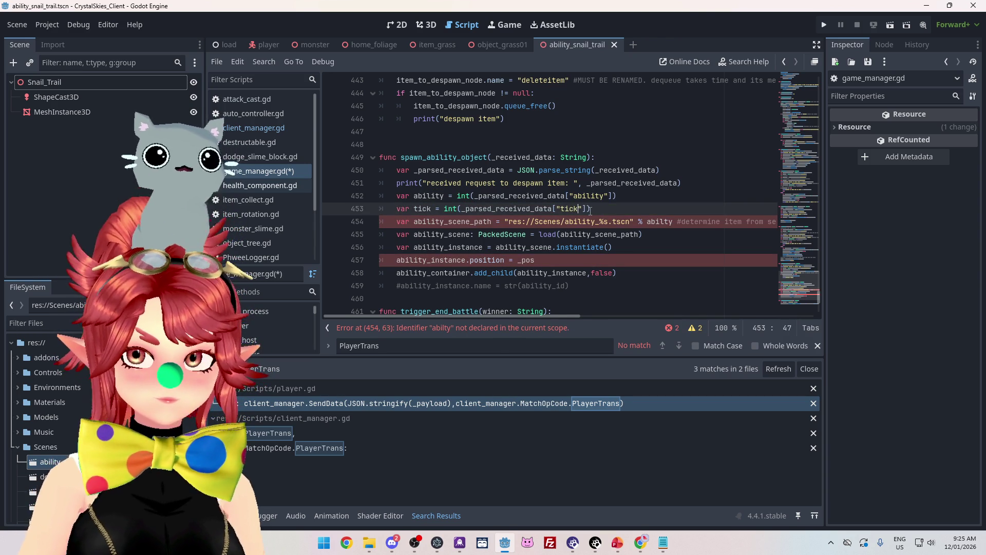
pyautogui.press('Return')
pyautogui.hotkey('ctrl', 'v')
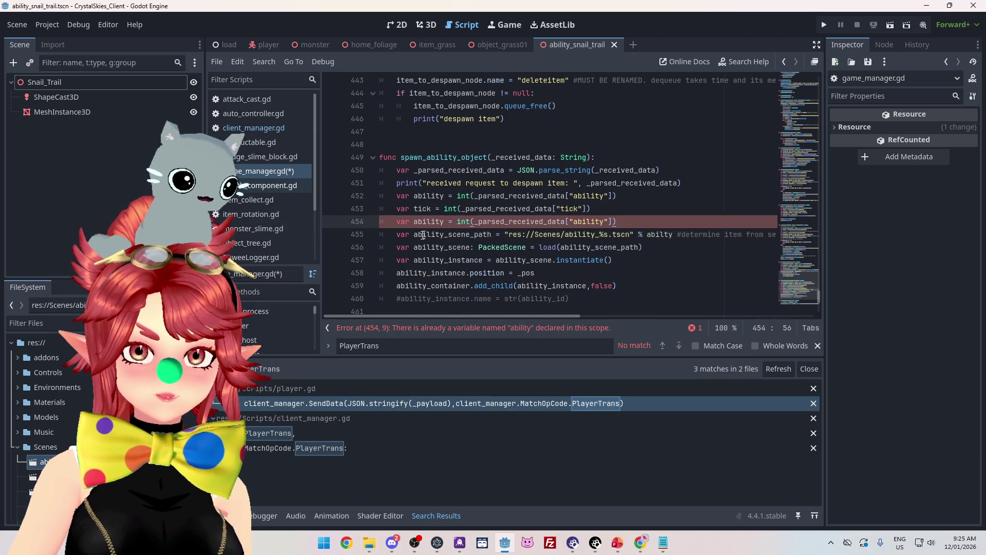
# Step: Add a pos variable reading the 'pos' key from the parsed data
pyautogui.moveTo(420, 221); pyautogui.dragTo(445, 223)
pyautogui.write('pos')
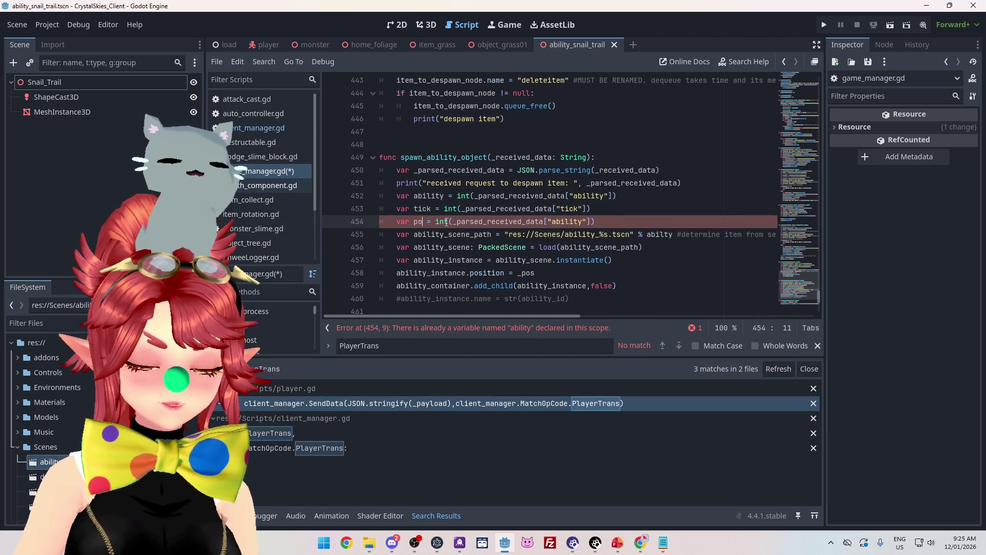
pyautogui.moveTo(557, 223); pyautogui.dragTo(588, 223)
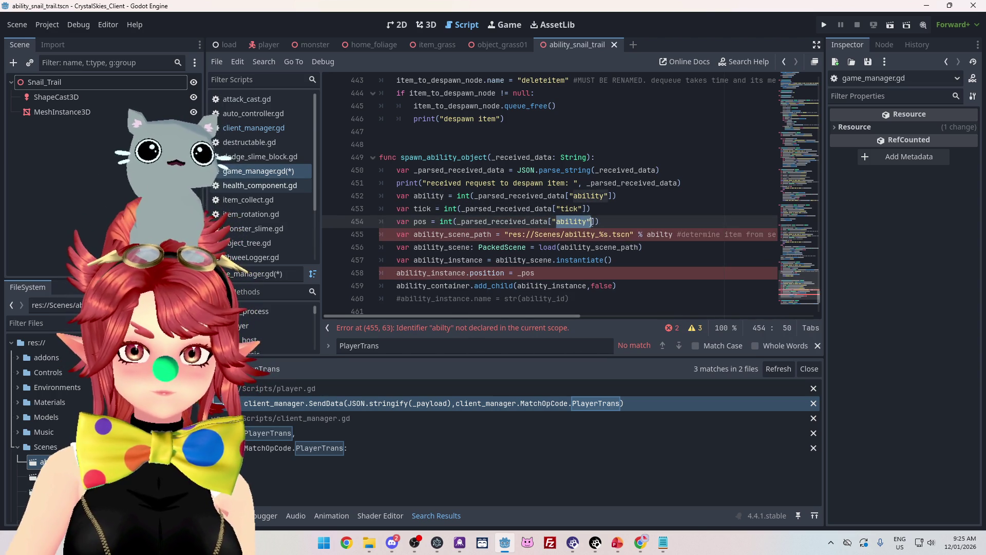
pyautogui.write('pos')
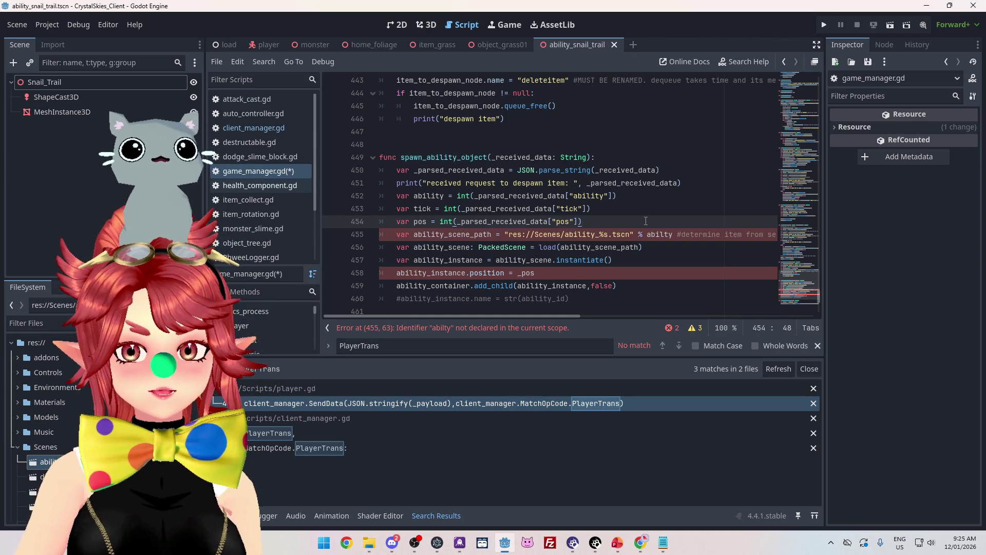
pyautogui.press('Return')
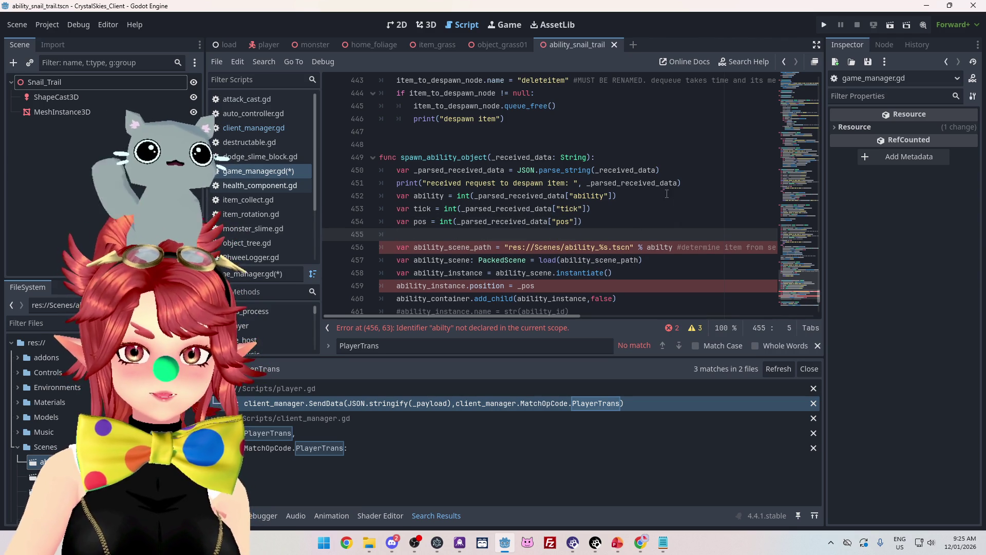
pyautogui.scroll(-1, 667, 193)
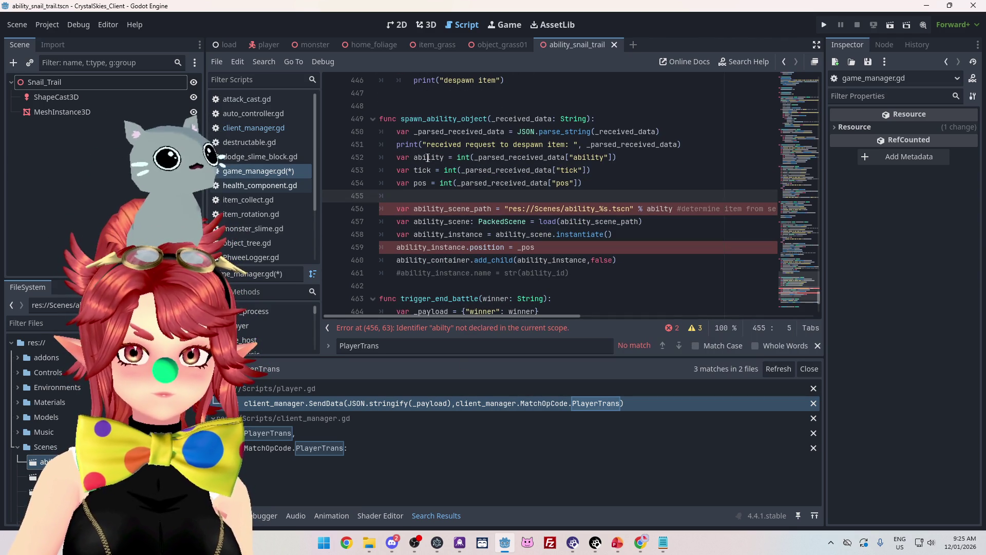
# Step: Fix the misspelled abilty and remove the blank line after the pos line
pyautogui.click(664, 209)
pyautogui.write('i')
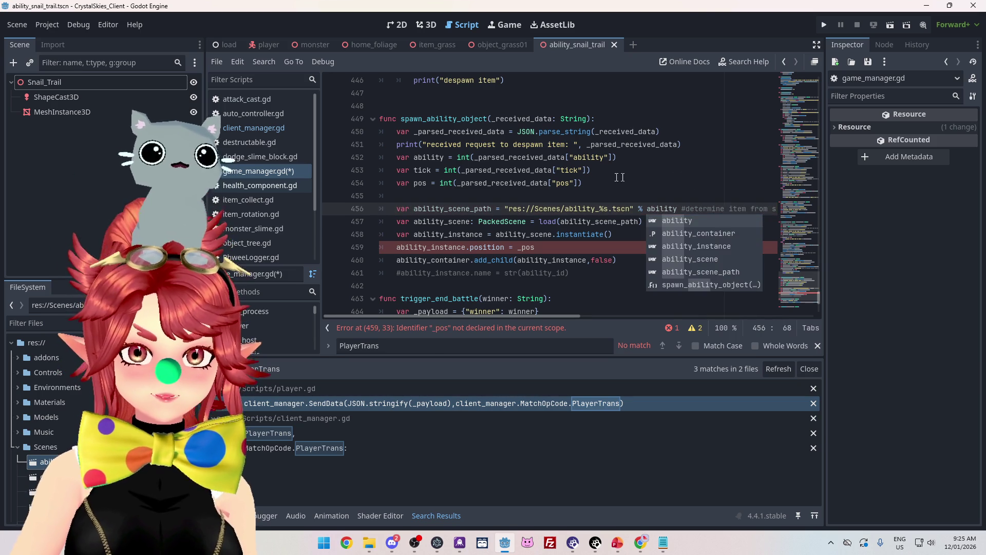
pyautogui.press('Escape')
pyautogui.press('Up')
pyautogui.press('Up')
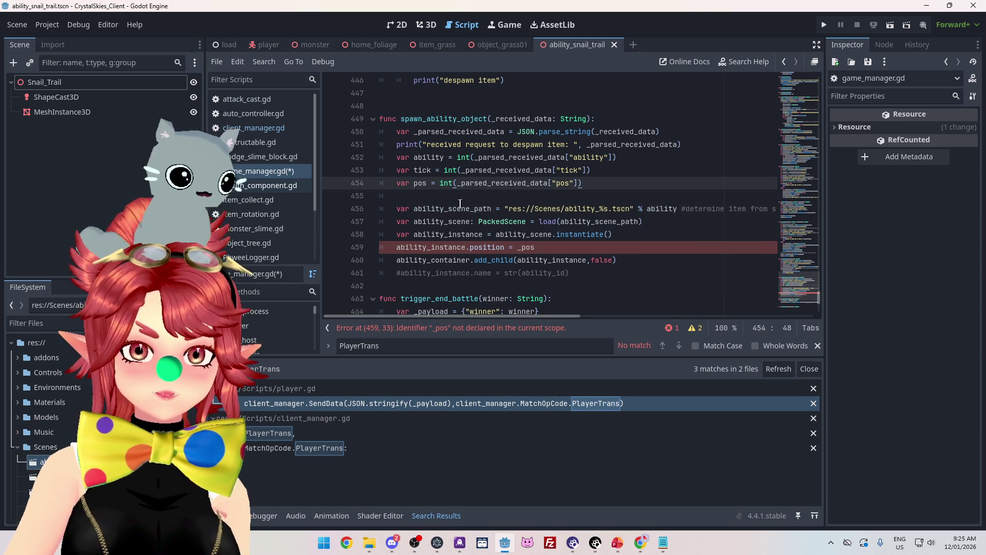
pyautogui.click(444, 200)
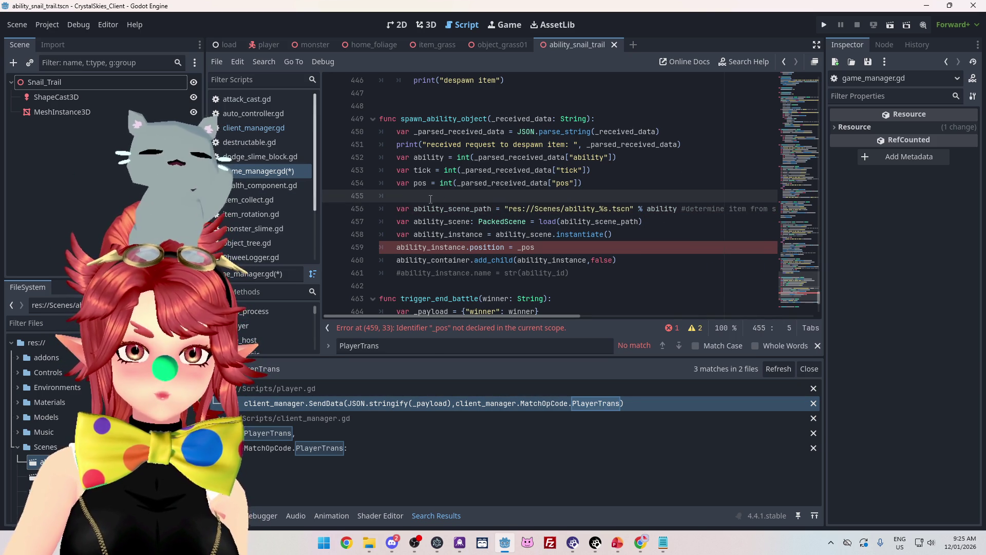
pyautogui.press('BackSpace')
pyautogui.press('BackSpace')
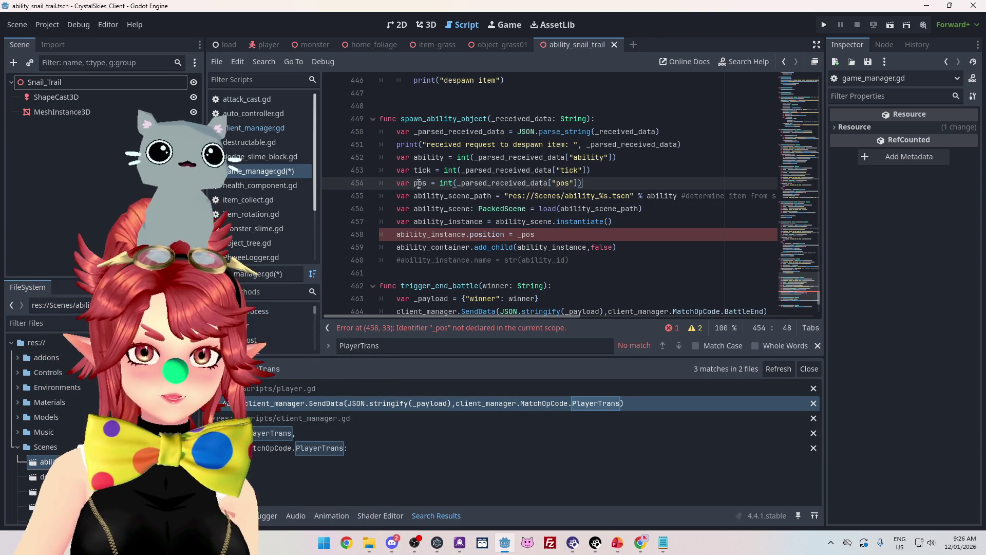
# Step: Set ability_instance.position to Vector3(pos[0], pos[1], pos[2]) and jump to the reported error
pyautogui.moveTo(542, 236); pyautogui.dragTo(520, 236)
pyautogui.write('Vector')
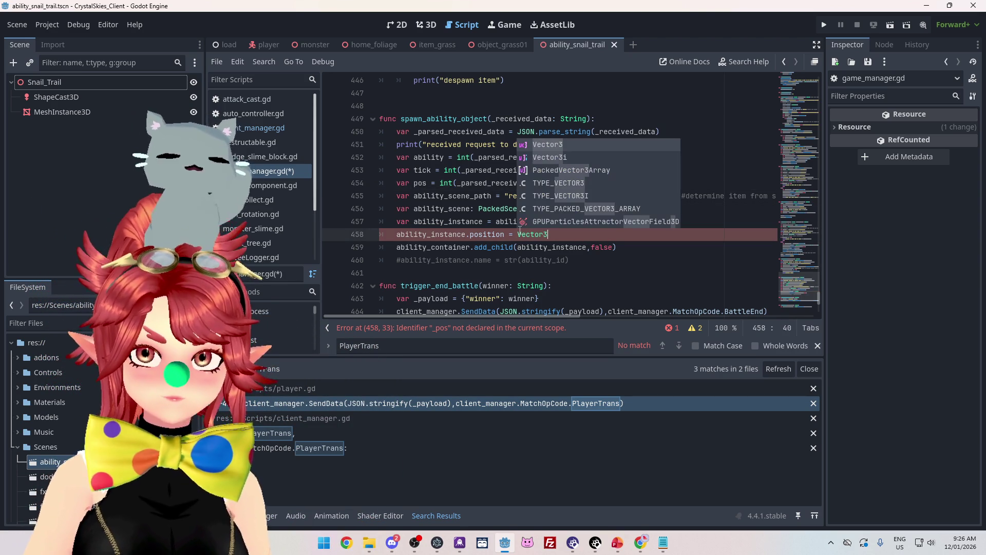
pyautogui.write('3()')
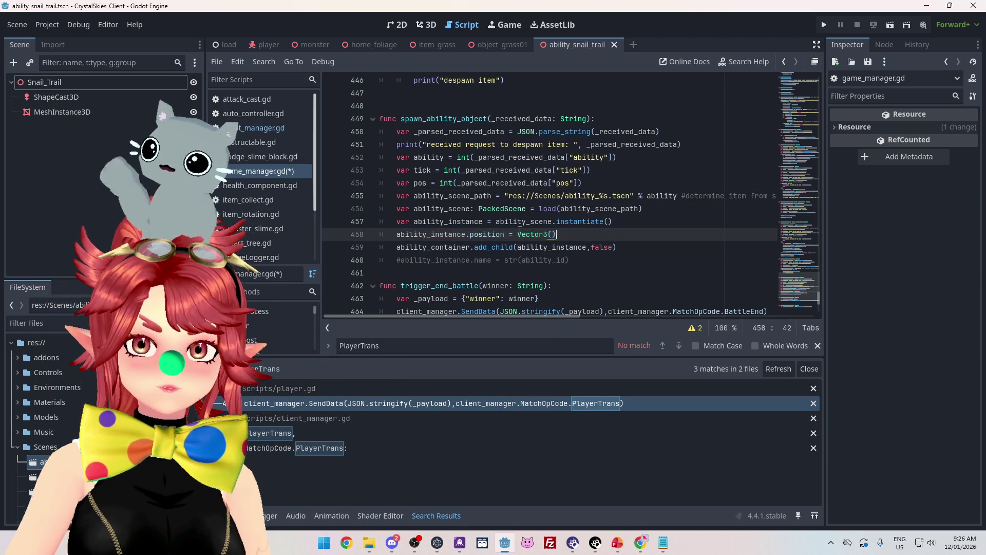
pyautogui.moveTo(547, 212)
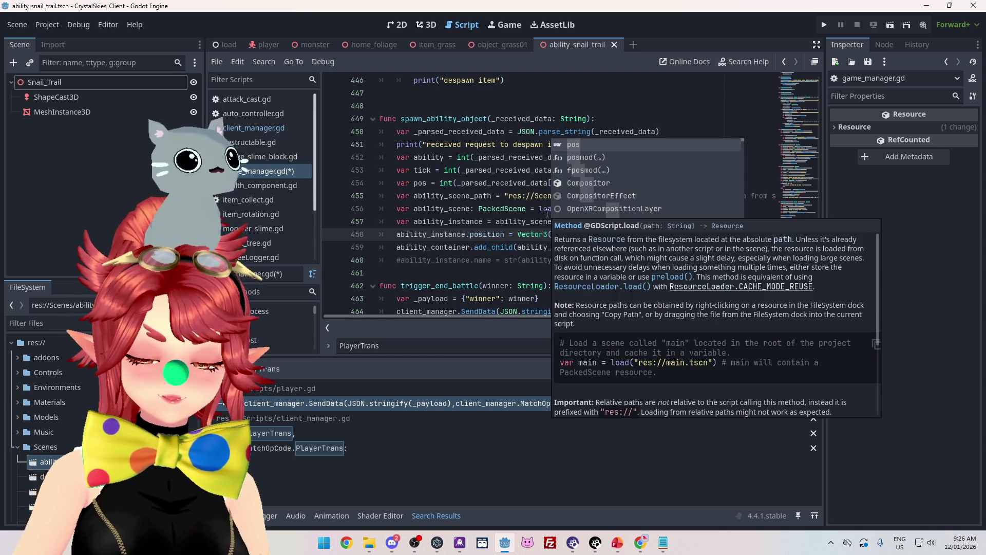
pyautogui.write('pos[')
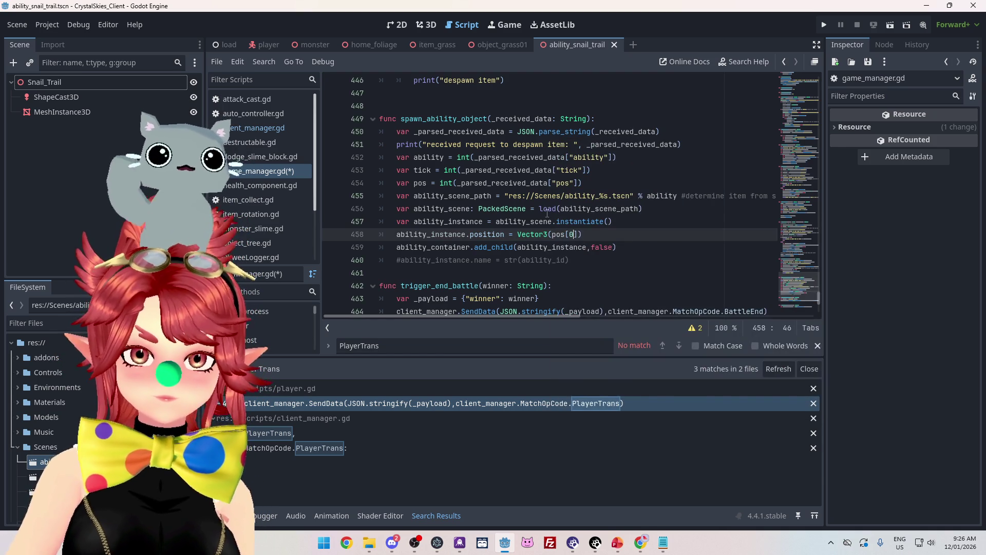
pyautogui.write('0],')
pyautogui.moveTo(551, 234); pyautogui.dragTo(582, 234)
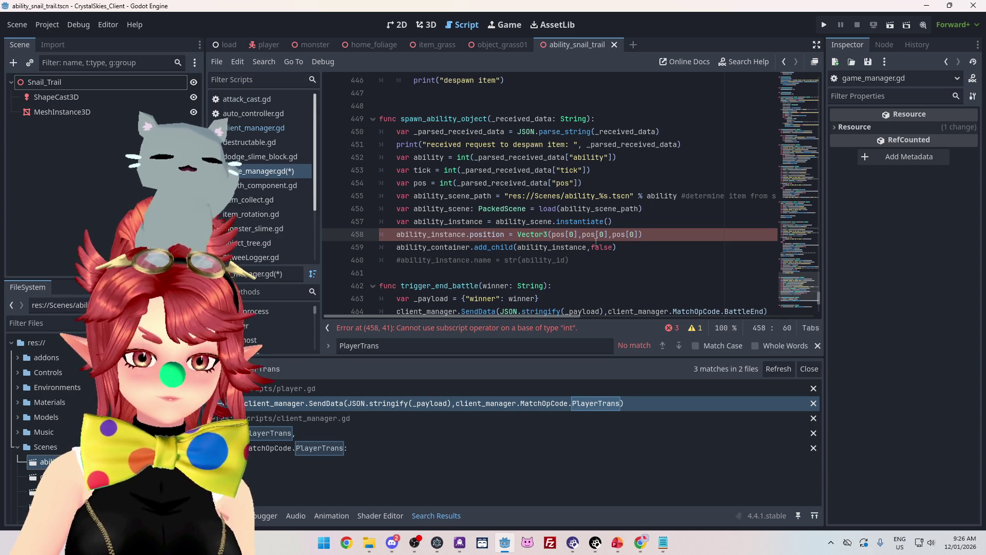
pyautogui.write('1')
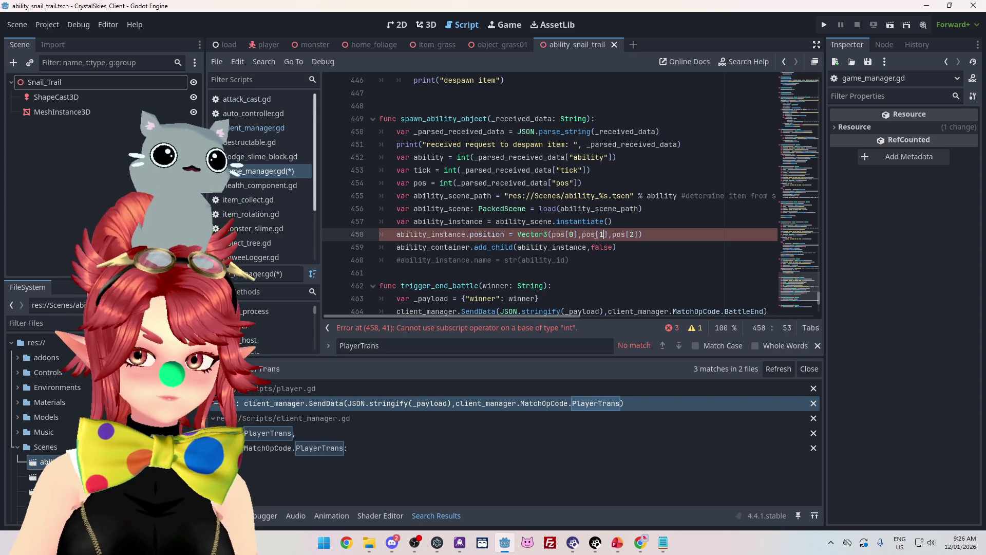
pyautogui.click(627, 222)
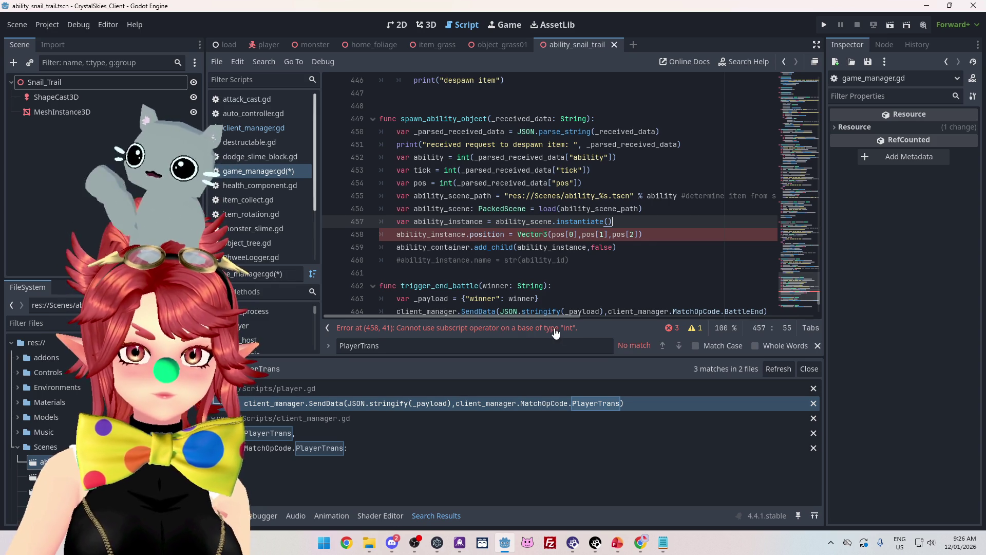
pyautogui.click(555, 329)
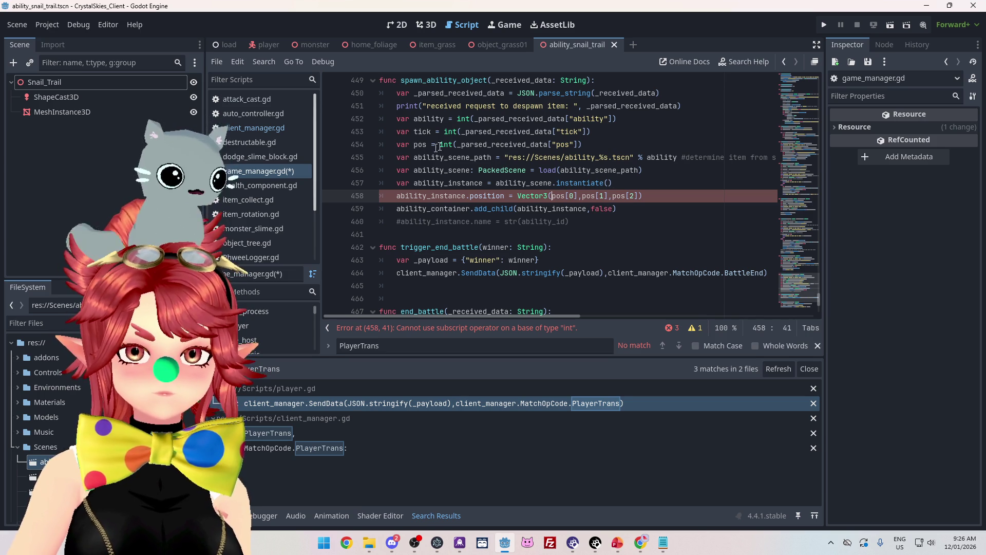
# Step: Remove the int() wrappers from the ability and pos lines
pyautogui.scroll(1, 462, 136)
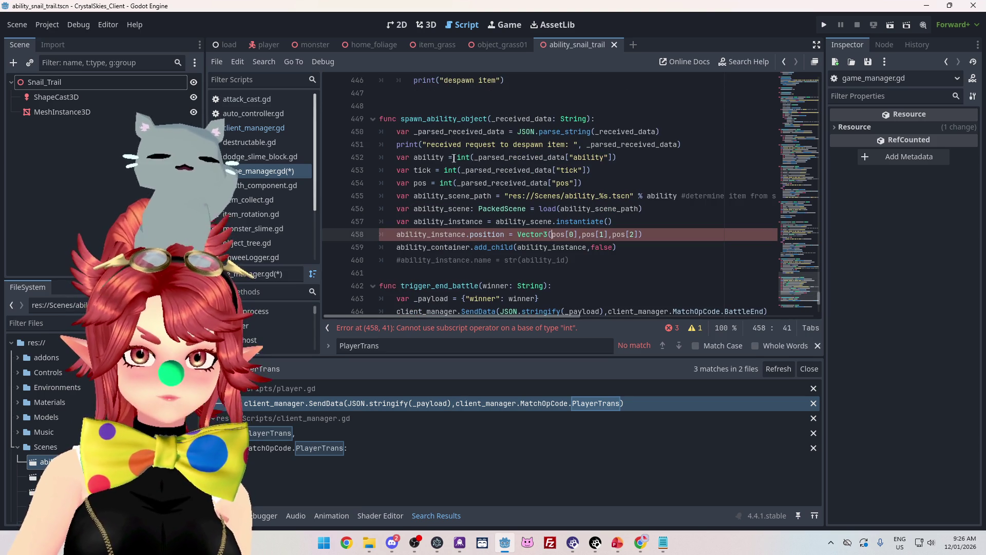
pyautogui.click(454, 157)
pyautogui.press('Delete')
pyautogui.press('Delete')
pyautogui.press('Delete')
pyautogui.press('End')
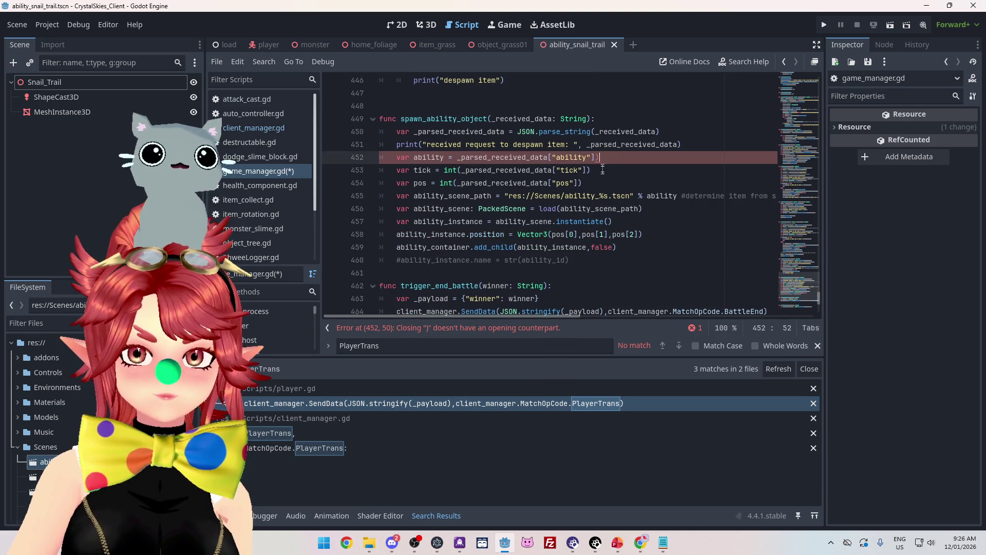
pyautogui.press('BackSpace')
pyautogui.doubleClick(455, 170)
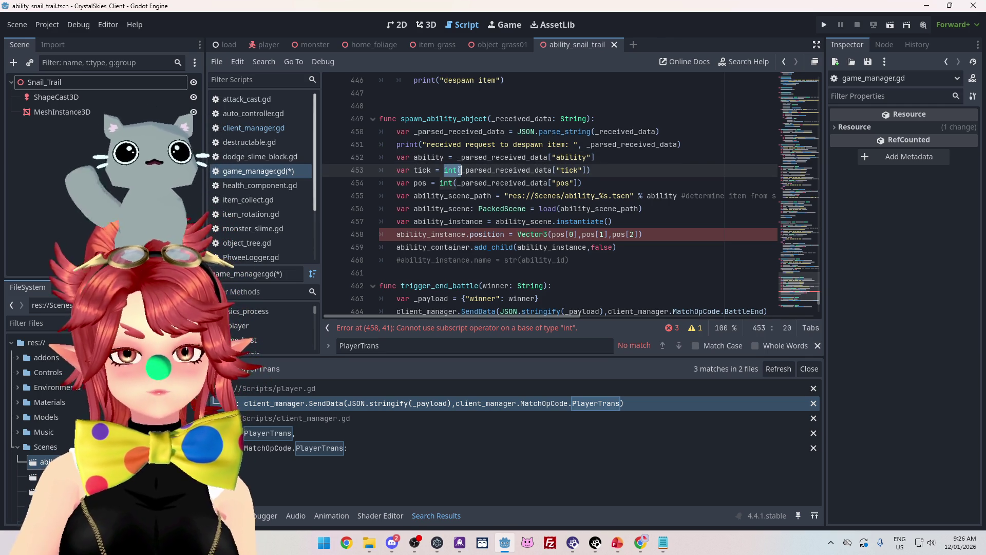
pyautogui.click(441, 183)
pyautogui.moveTo(442, 183); pyautogui.dragTo(455, 183)
pyautogui.press('BackSpace')
pyautogui.press('Delete')
pyautogui.click(606, 183)
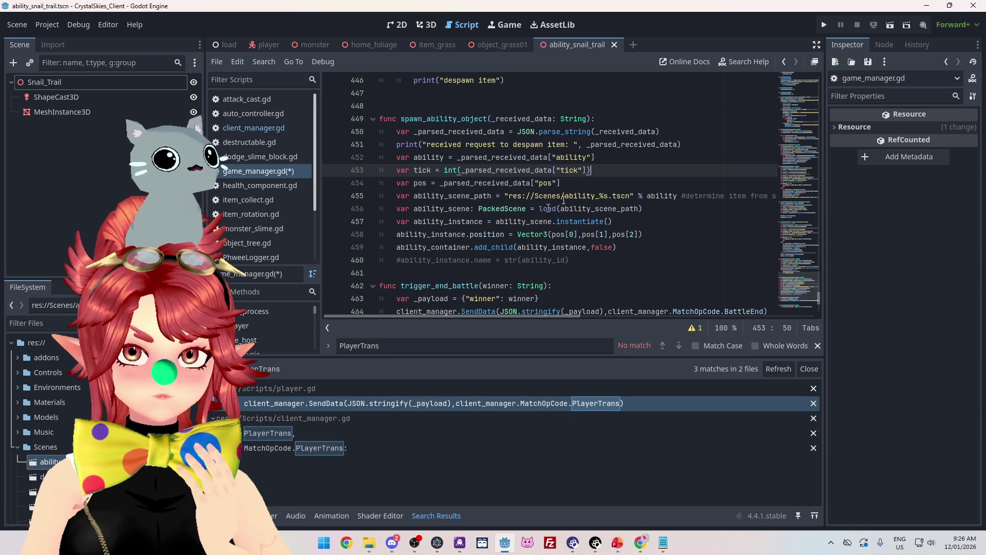
# Step: Uncomment the ability_instance.name = str(ability_id) line 460
pyautogui.click(644, 234)
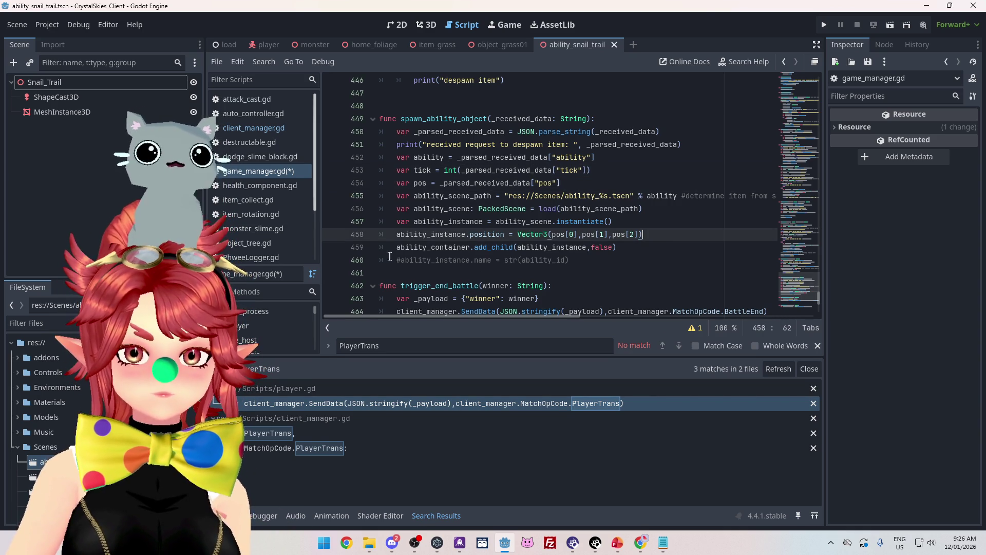
pyautogui.click(401, 260)
pyautogui.press('BackSpace')
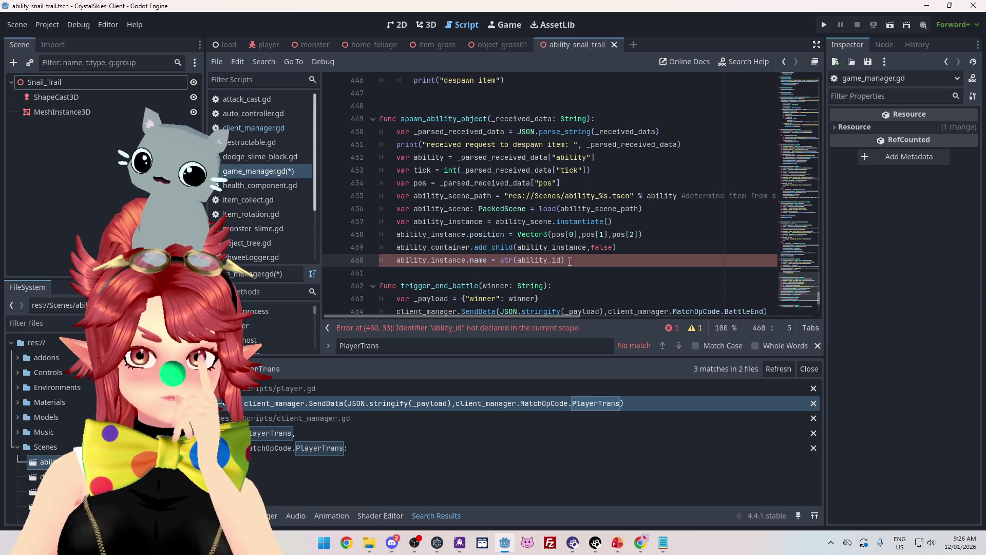
# Step: Insert 'player_id: String, ' before _received_data in the spawn_ability_object signature
pyautogui.moveTo(519, 261); pyautogui.dragTo(562, 260)
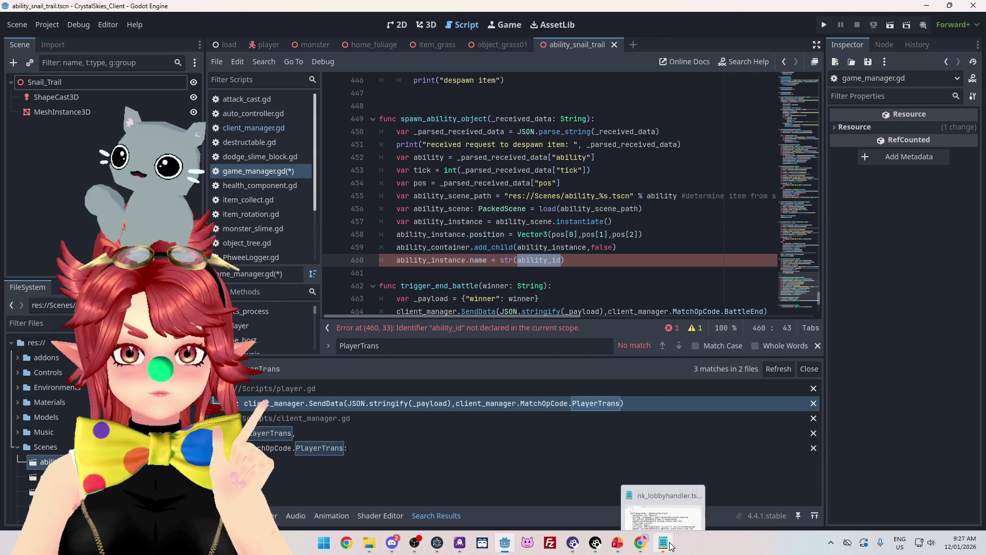
pyautogui.moveTo(663, 542)
pyautogui.scroll(-5, 561, 247)
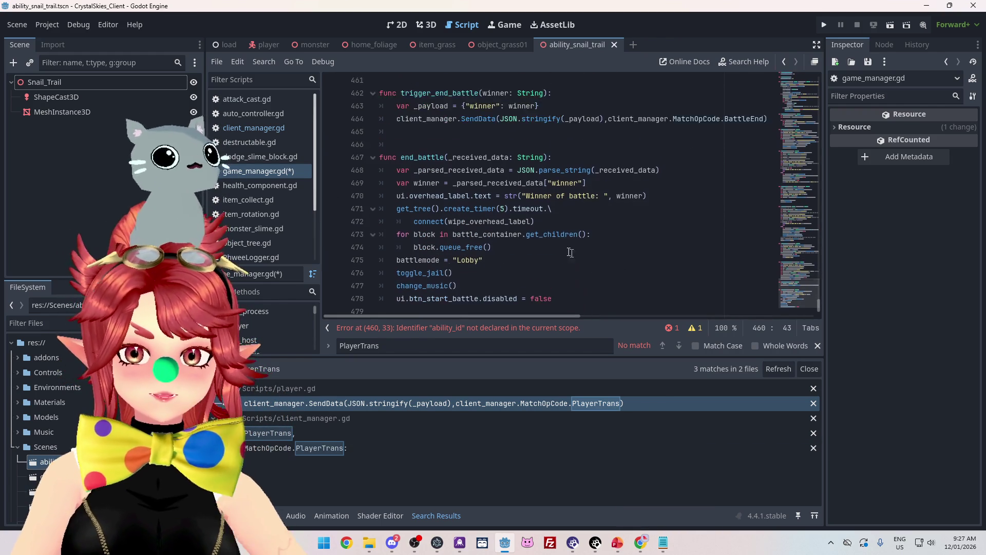
pyautogui.scroll(6, 562, 246)
pyautogui.scroll(10, 562, 247)
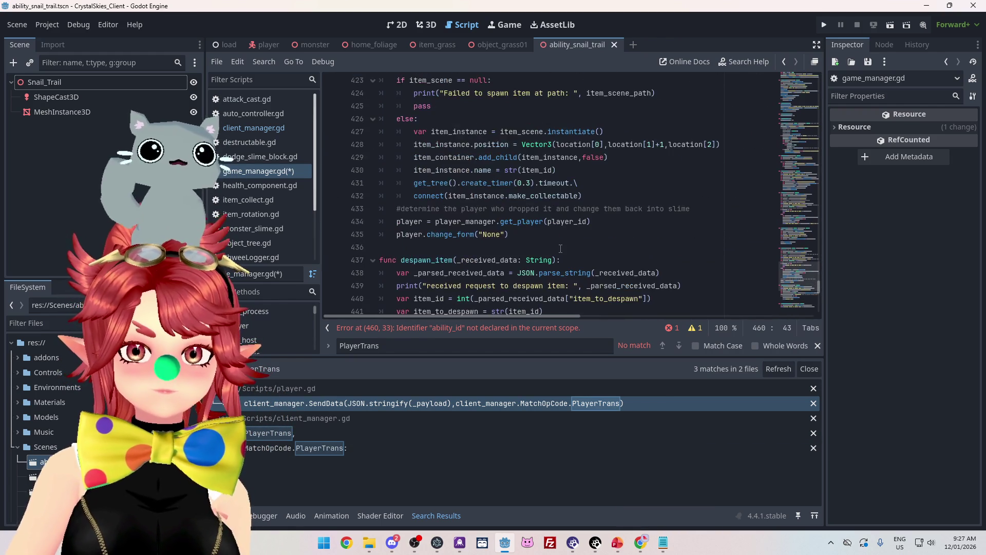
pyautogui.moveTo(450, 109); pyautogui.dragTo(522, 108)
pyautogui.scroll(-7, 496, 195)
pyautogui.scroll(-5, 496, 196)
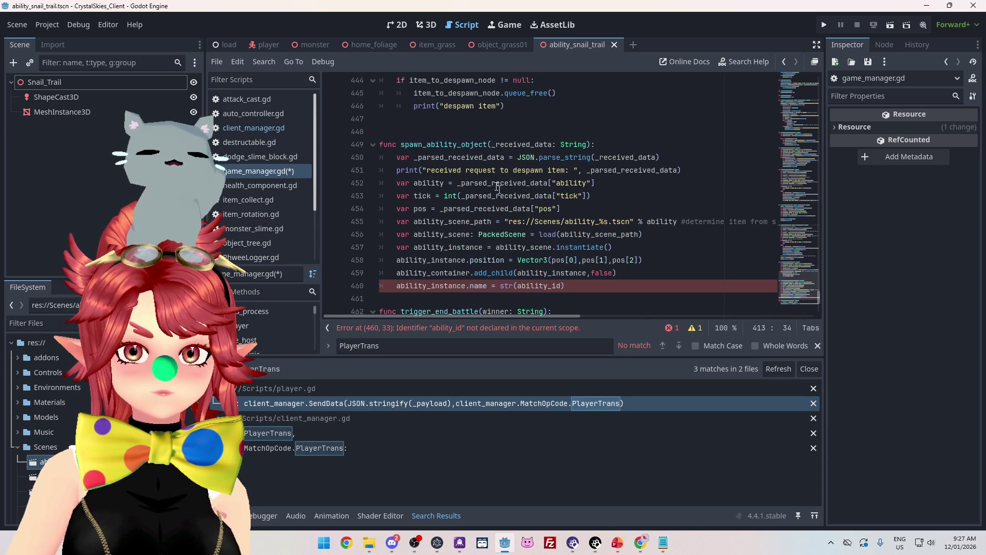
pyautogui.click(492, 145)
pyautogui.write('player_id: String,')
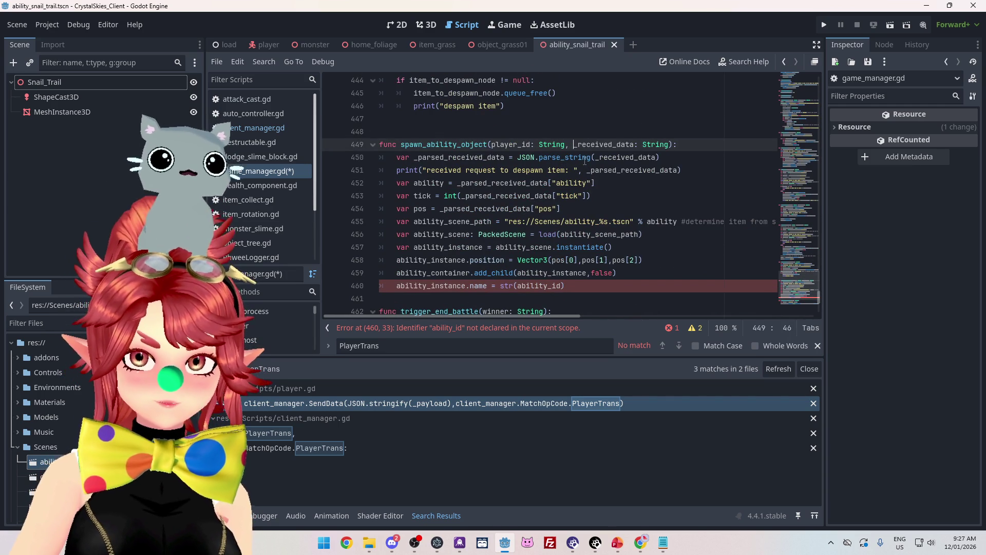
# Step: Check the spawn_ability_object call in client_manager.gd, then return to game_manager.gd
pyautogui.click(254, 128)
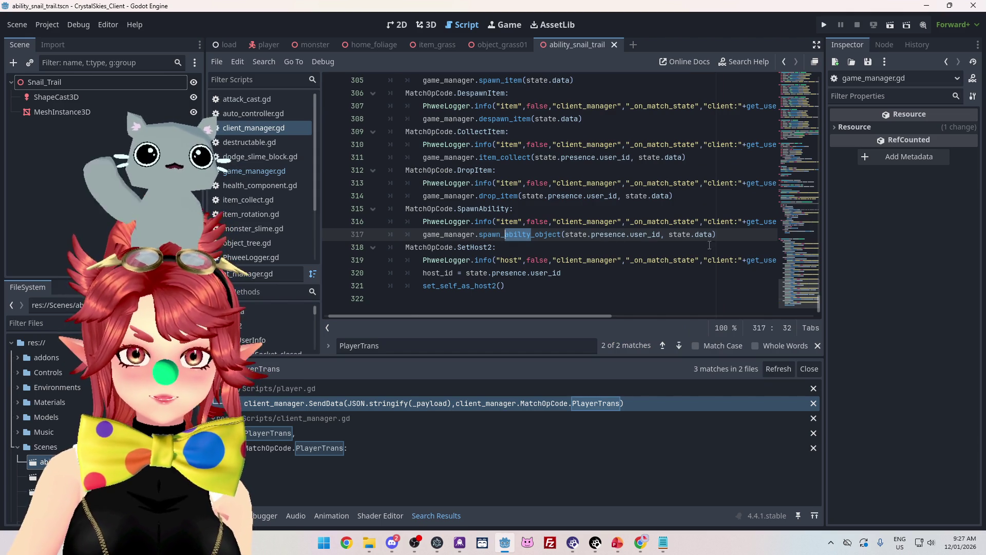
pyautogui.click(599, 251)
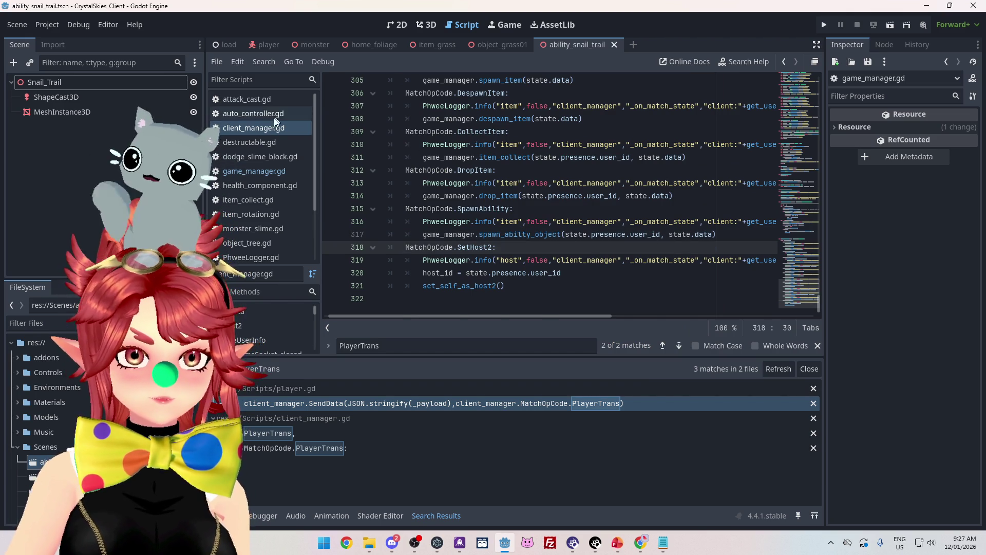
pyautogui.click(254, 171)
pyautogui.hotkey('alt', 'Left')
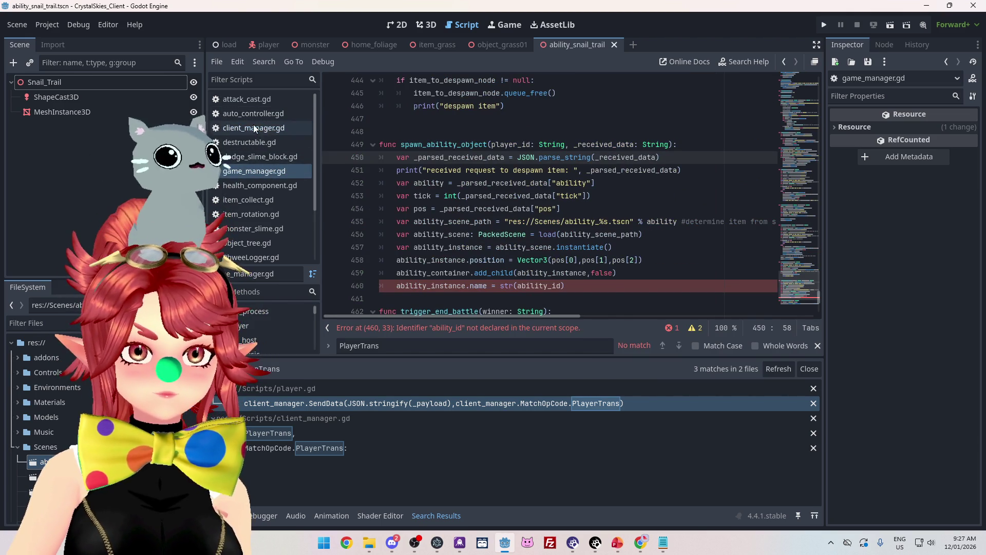
pyautogui.click(262, 171)
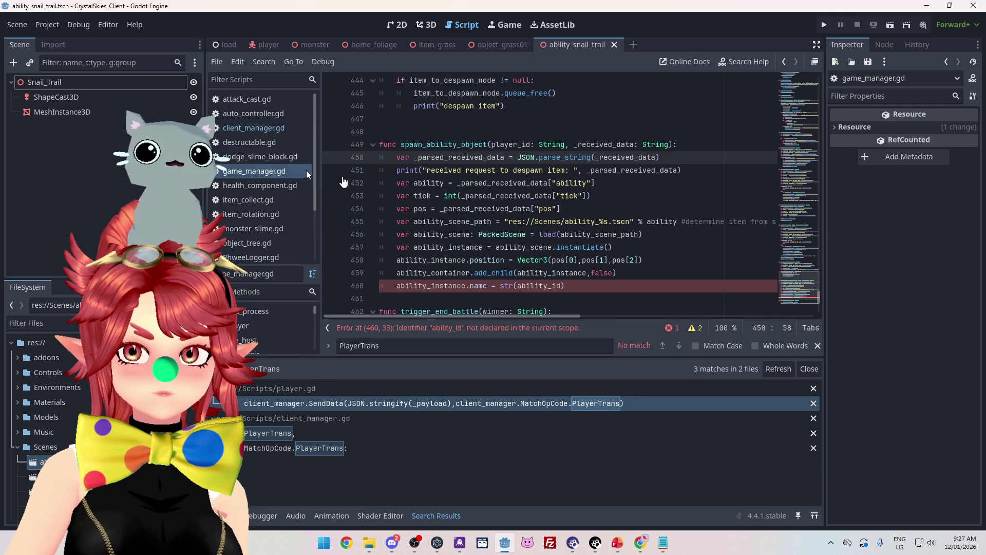
# Step: Replace ability_id with player_id in the instance name on line 460
pyautogui.scroll(5, 635, 282)
pyautogui.scroll(-5, 635, 281)
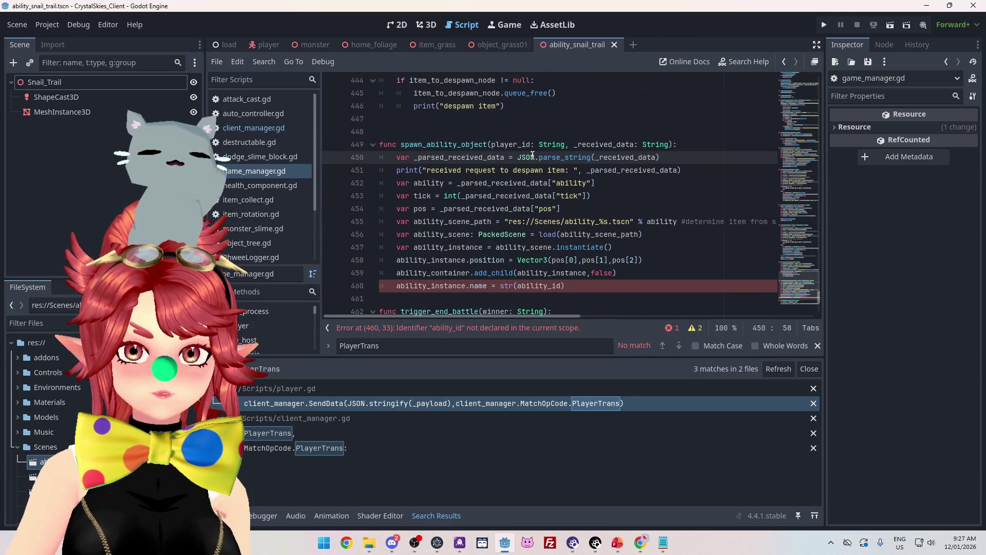
pyautogui.click(510, 140)
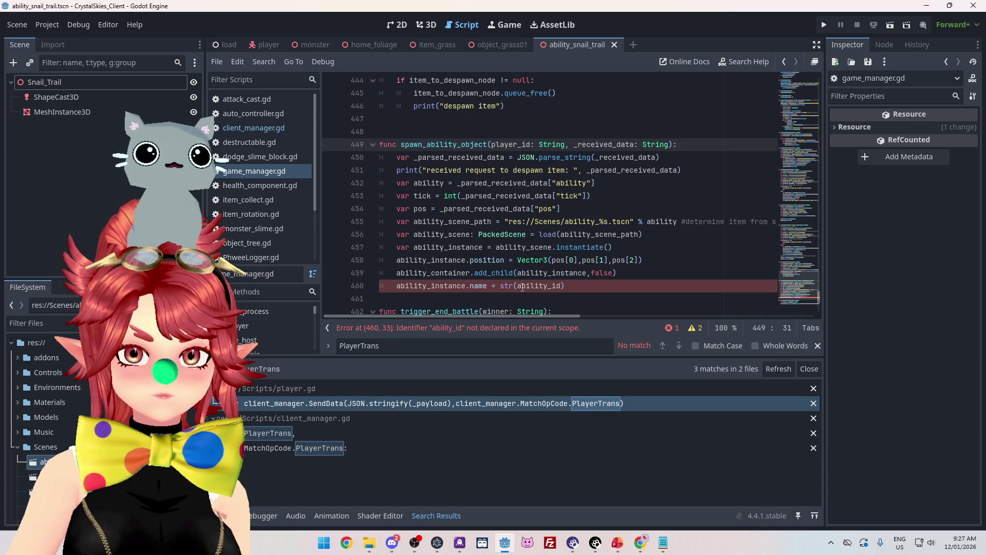
pyautogui.moveTo(493, 145); pyautogui.dragTo(532, 145)
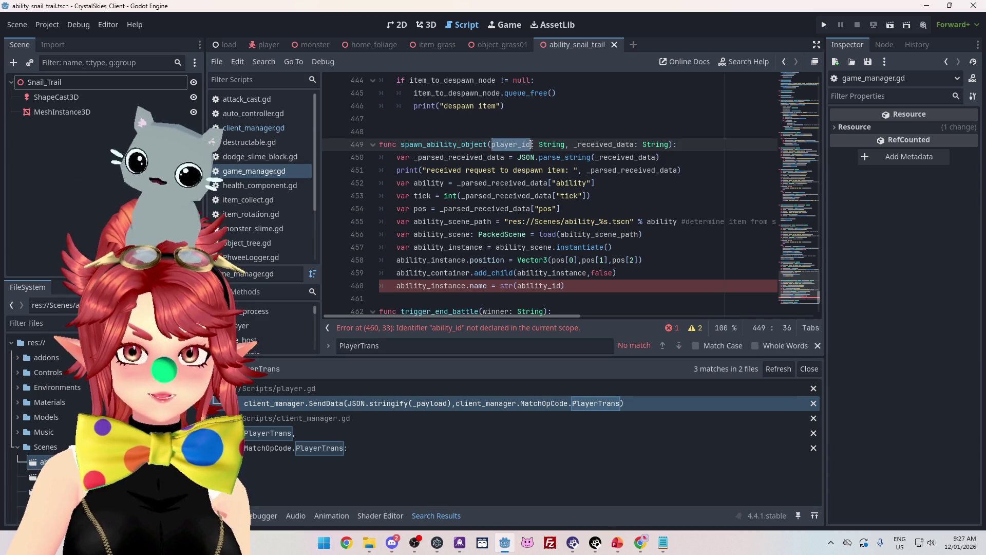
pyautogui.doubleClick(522, 286)
pyautogui.write('player_id')
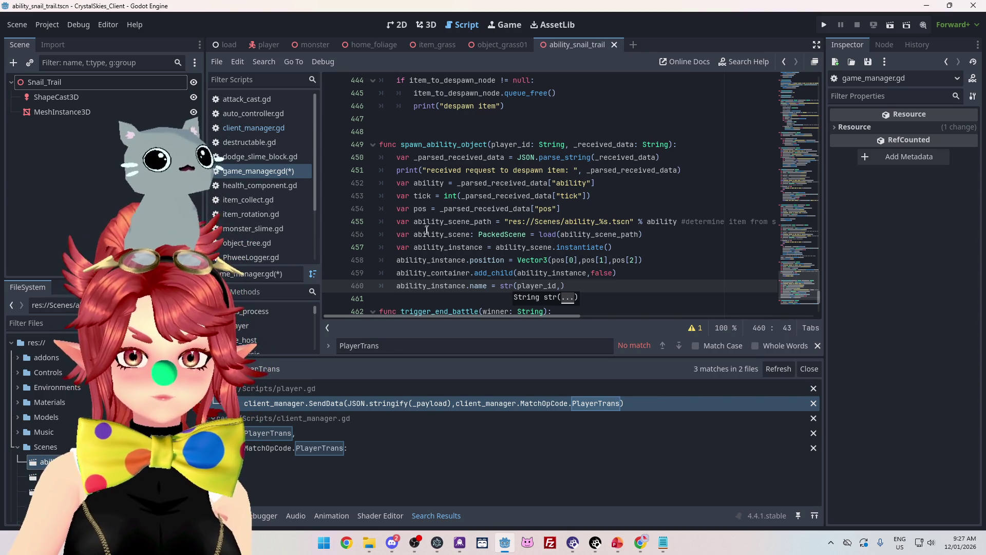
# Step: Add ability and tick to the name so it reads str(player_id,ability,tick)
pyautogui.doubleClick(420, 184)
pyautogui.hotkey('ctrl', 'c')
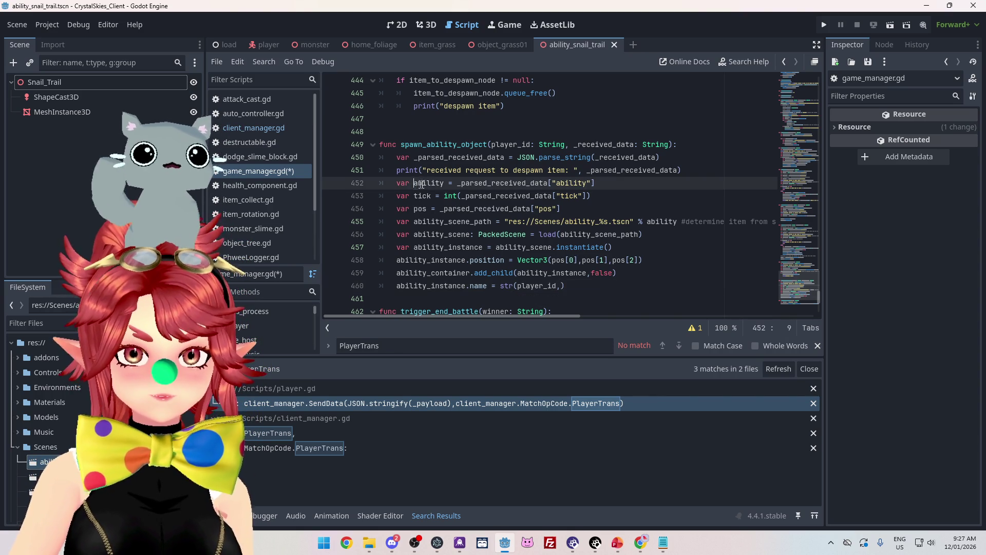
pyautogui.click(564, 286)
pyautogui.hotkey('ctrl', 'v')
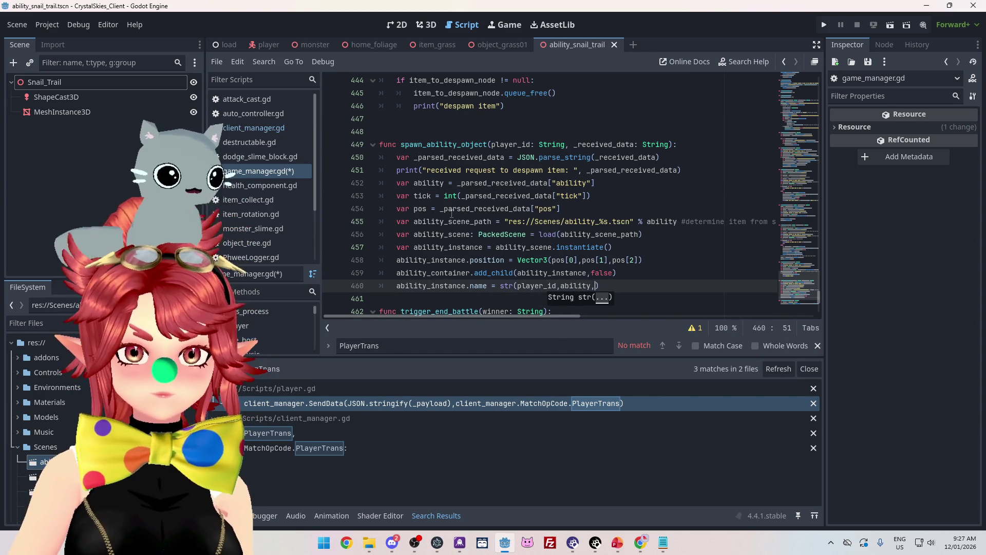
pyautogui.write('tick')
pyautogui.click(560, 197)
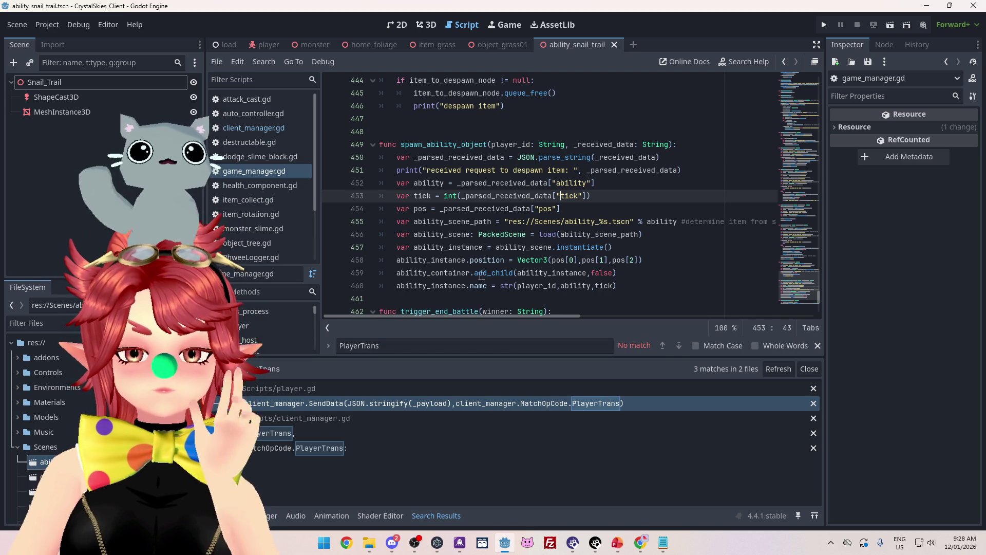
pyautogui.click(636, 284)
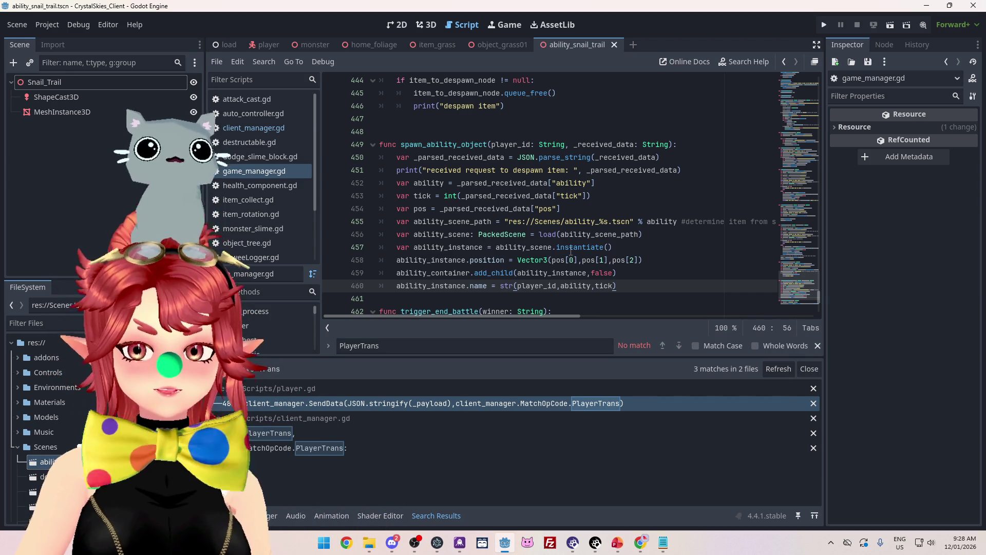
pyautogui.click(662, 543)
# Step: Launch Command Prompt by searching Windows for cmd
pyautogui.press('Down')
pyautogui.press('Down')
pyautogui.press('Down')
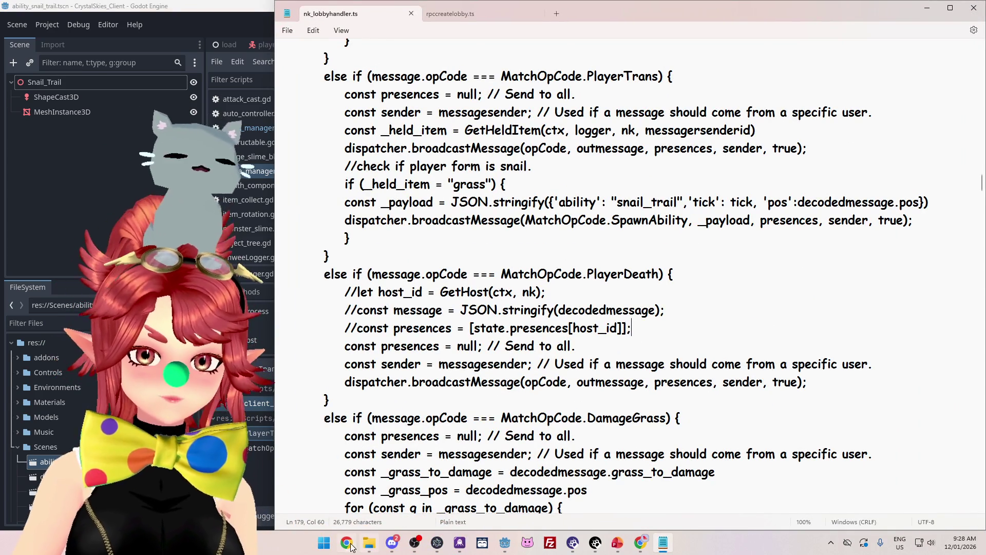
pyautogui.click(324, 543)
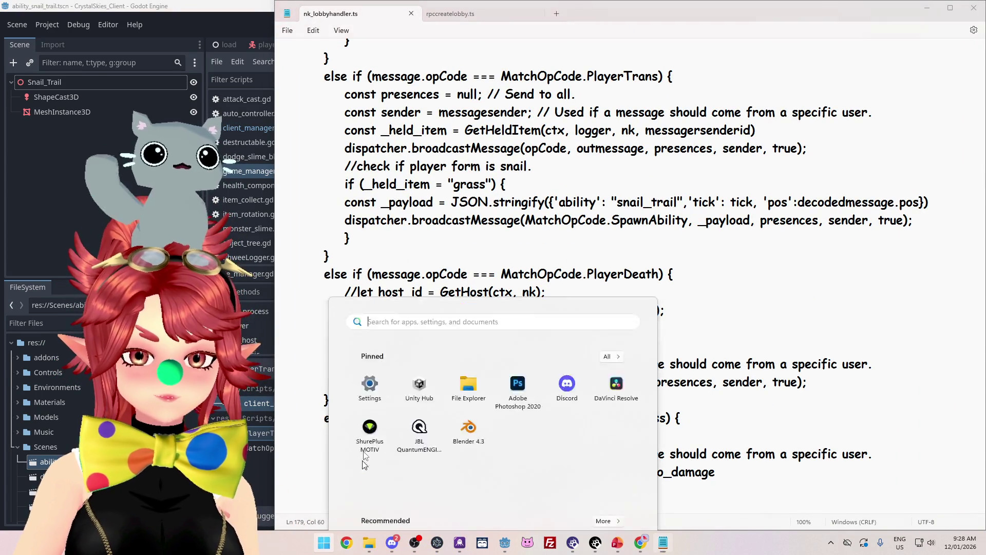
pyautogui.write('cmd')
pyautogui.click(399, 254)
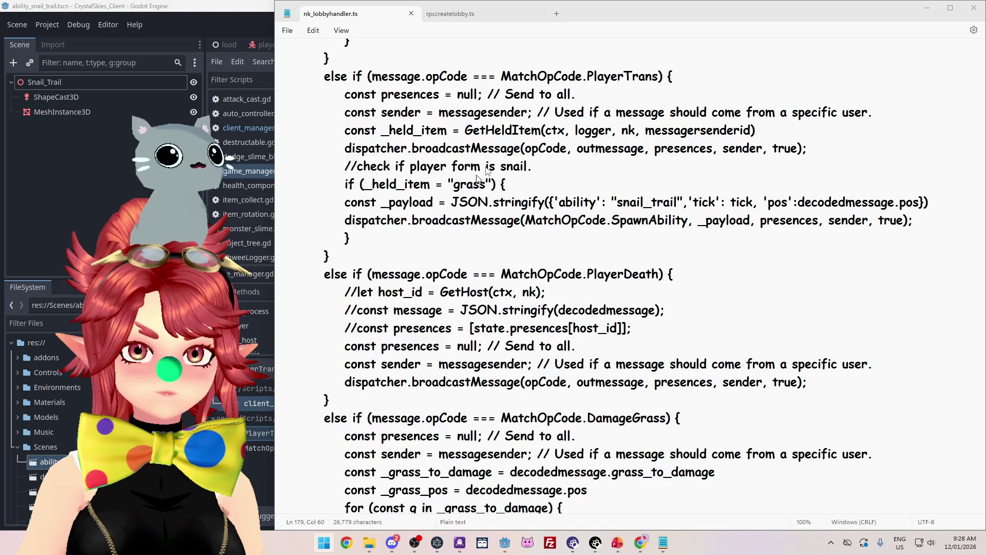
# Step: Change to E:\Project_26.0_CrystalSkies\CrystalSkies_Server\nakama_server in the prompt
pyautogui.write('e:')
pyautogui.press('Return')
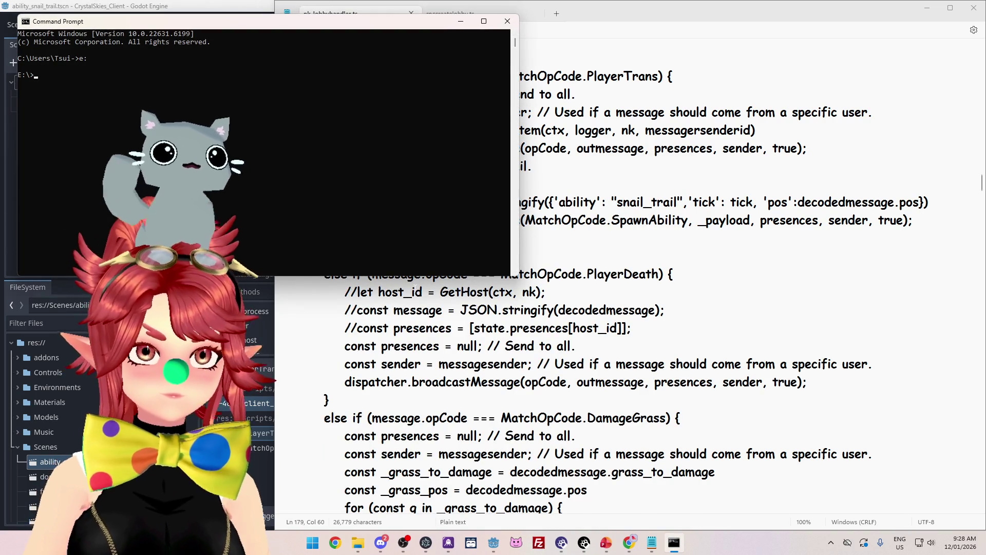
pyautogui.click(358, 542)
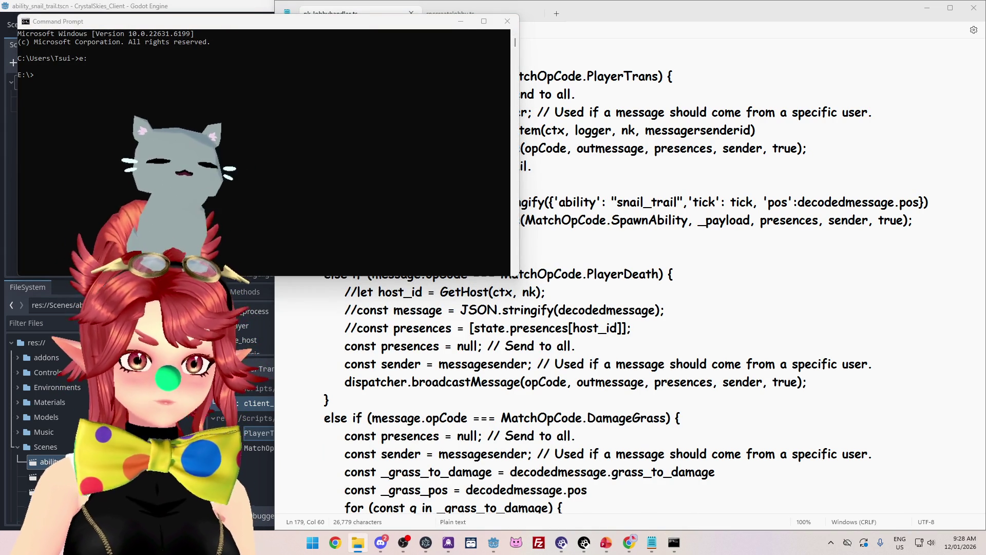
pyautogui.click(281, 121)
pyautogui.write('cd E:\\Project_26.0_CrystalSkies\\CrystalSkies_Server\\nakama_server')
pyautogui.press('Return')
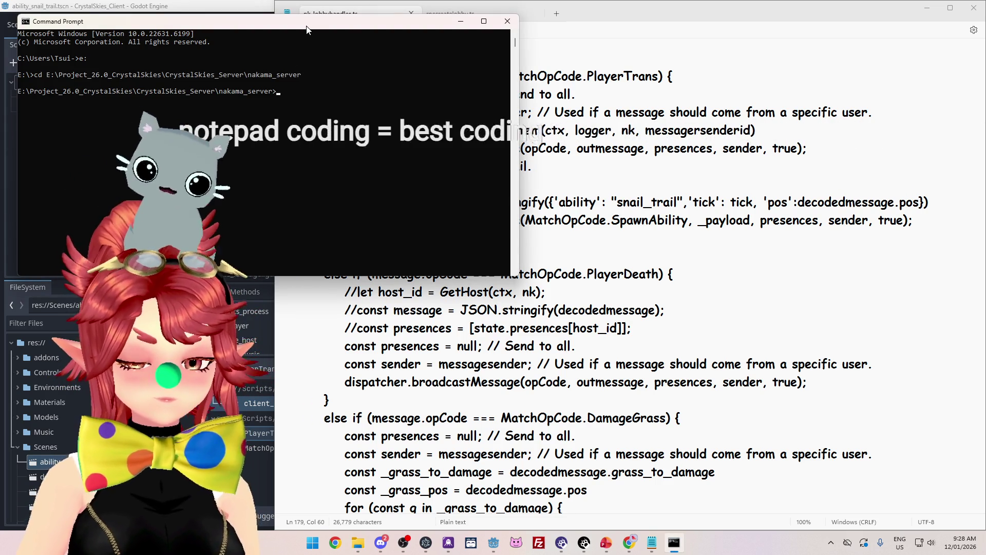
# Step: Compile the TypeScript server code with npx tsc
pyautogui.write('npx ts')
pyautogui.write('c')
pyautogui.press('Return')
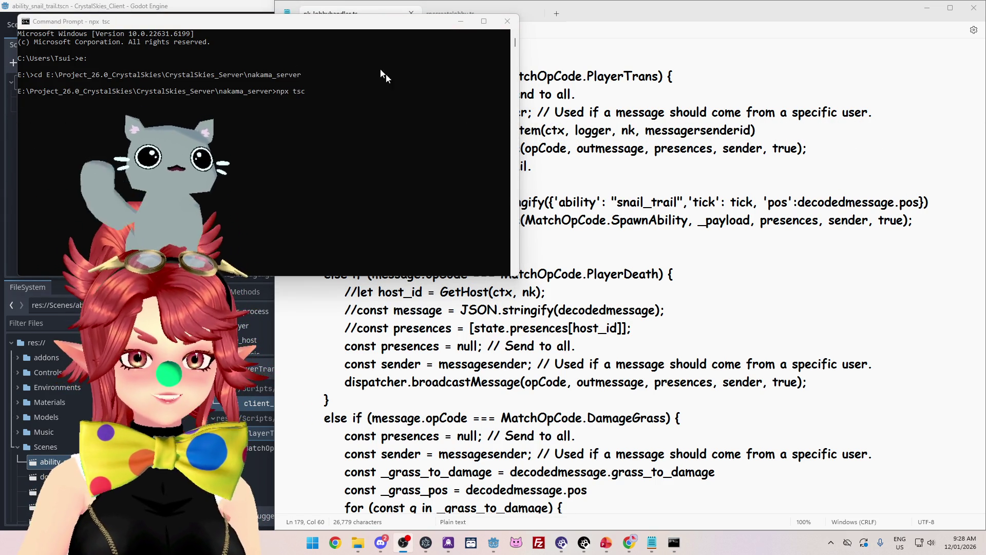
pyautogui.moveTo(362, 25); pyautogui.dragTo(538, 99)
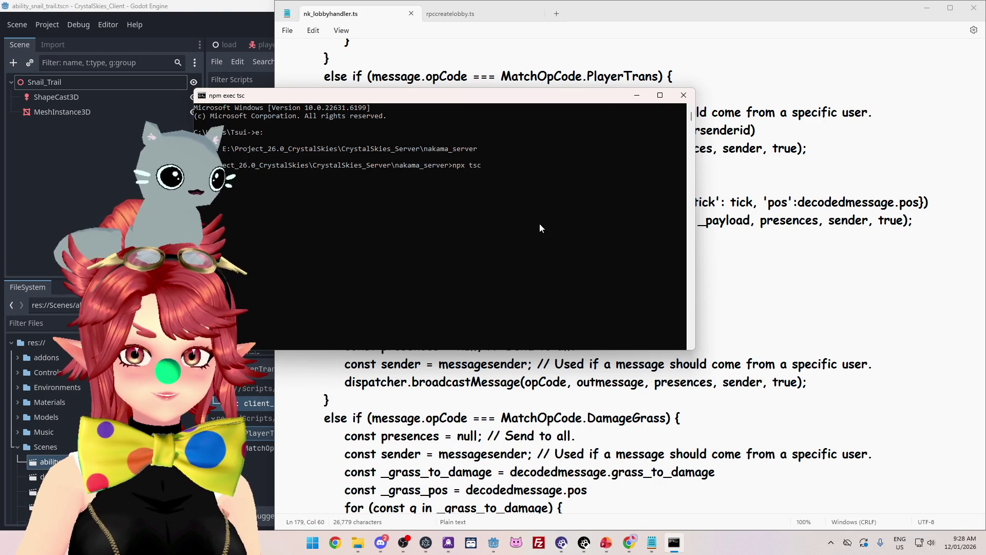
pyautogui.click(544, 545)
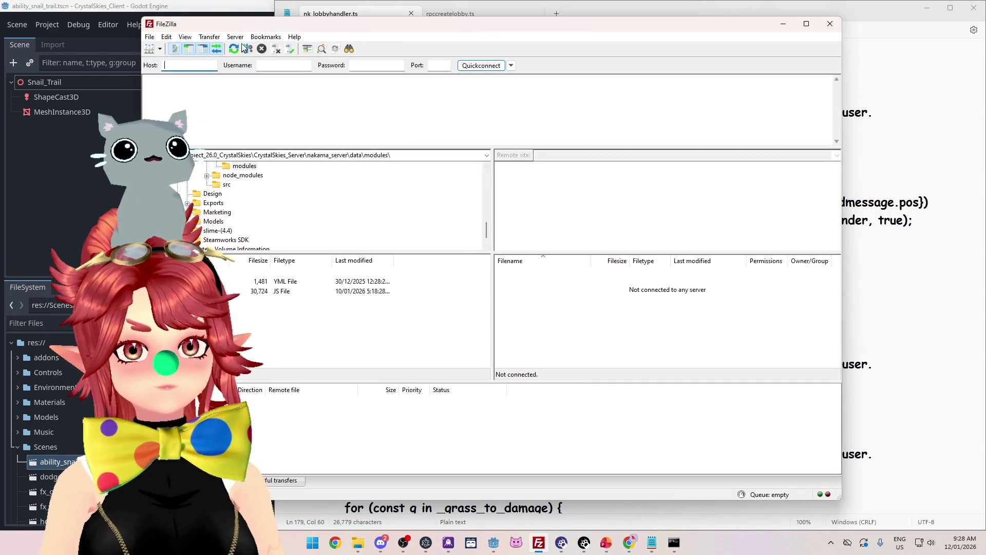
# Step: Reconnect FileZilla to the remote game server via Server > Reconnect, then return to Command Prompt
pyautogui.click(235, 37)
pyautogui.click(251, 66)
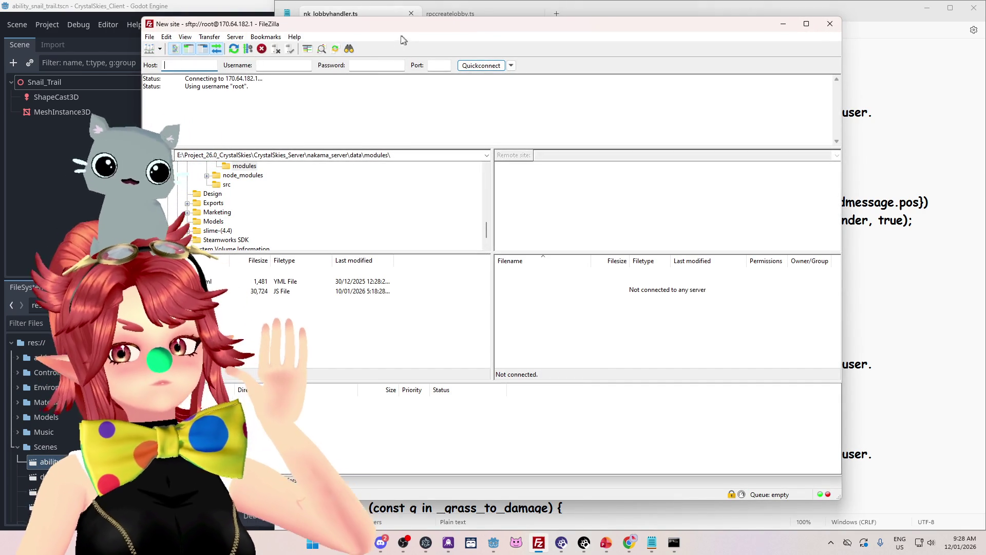
pyautogui.click(682, 548)
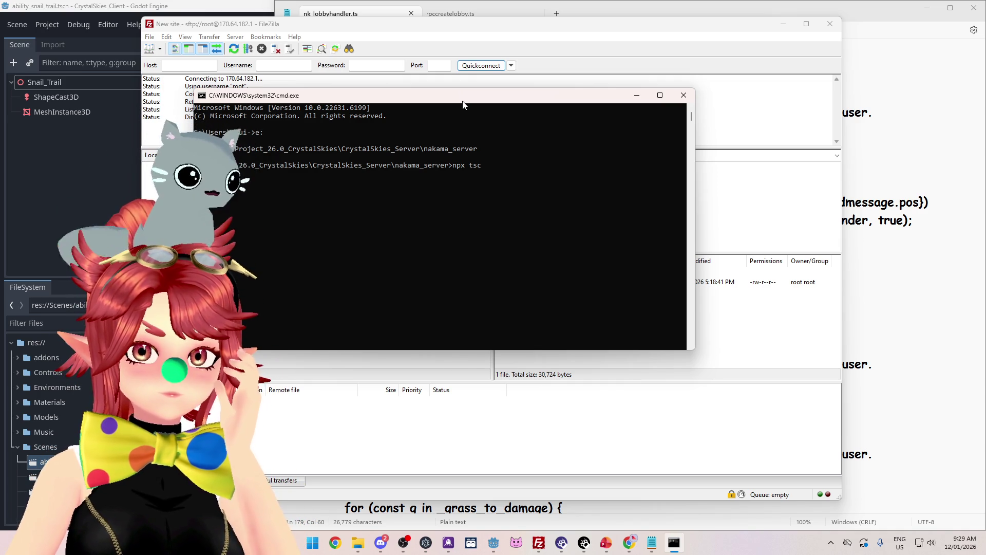
# Step: Reposition and widen Command Prompt to read the TS1434 and TS1005 errors at nk_lobbyhandler.ts line 259
pyautogui.moveTo(462, 104); pyautogui.dragTo(483, 108)
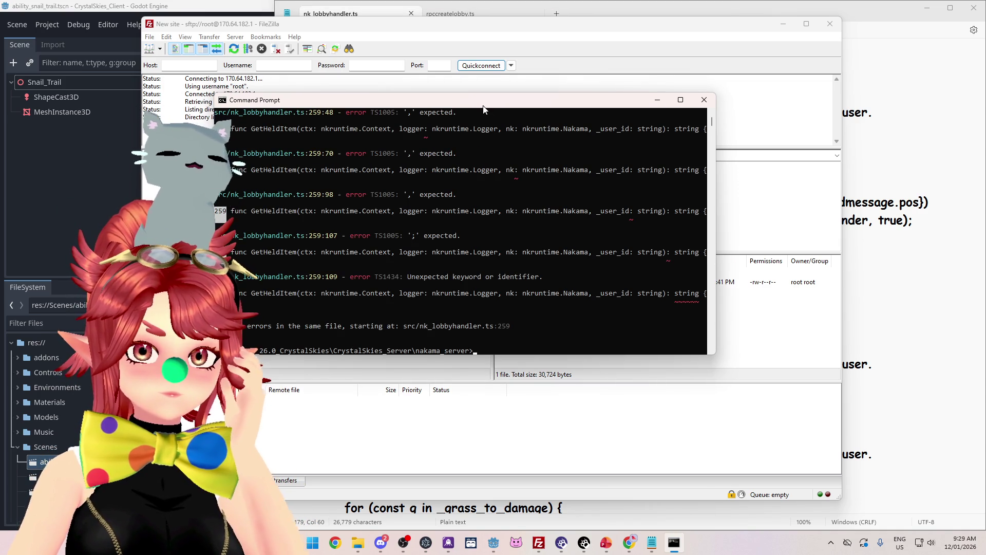
pyautogui.scroll(6, 537, 303)
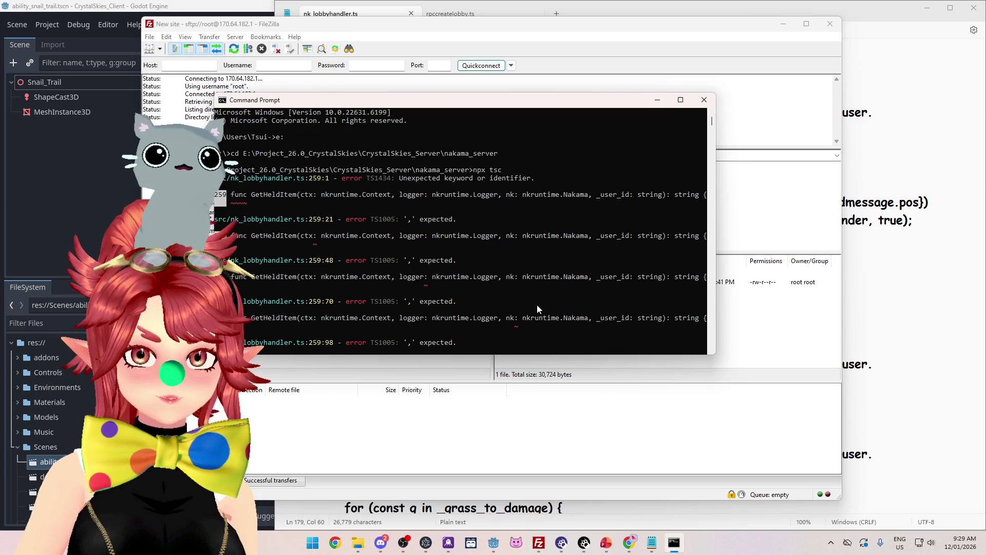
pyautogui.moveTo(386, 99); pyautogui.dragTo(429, 92)
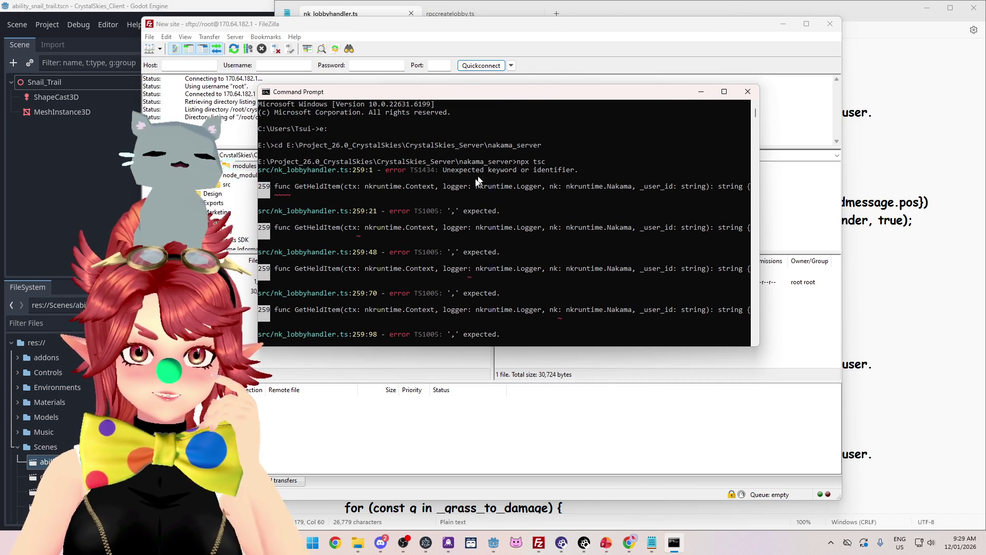
pyautogui.moveTo(759, 221)
pyautogui.mouseDown()
pyautogui.moveTo(902, 229)
pyautogui.moveTo(870, 230)
pyautogui.mouseUp()
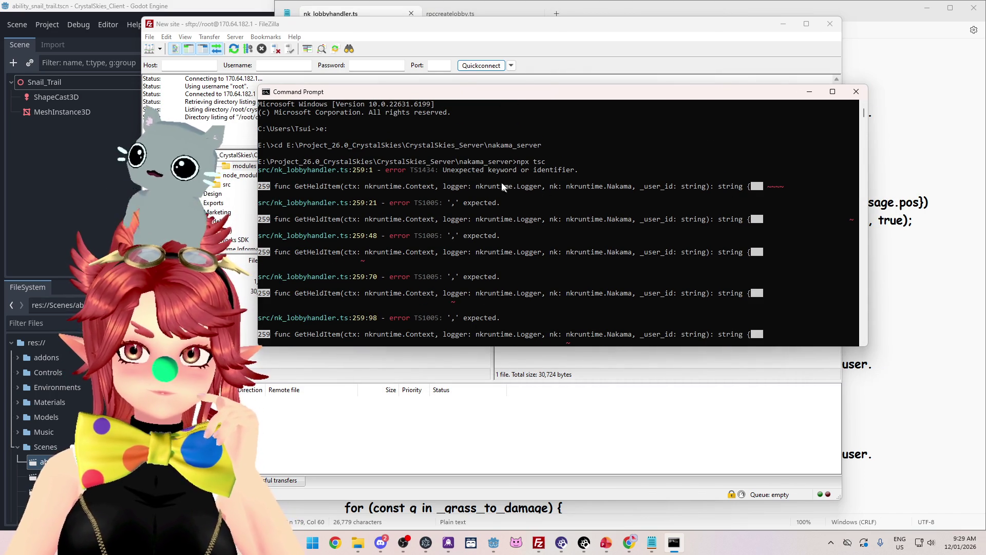
pyautogui.moveTo(451, 170); pyautogui.dragTo(554, 177)
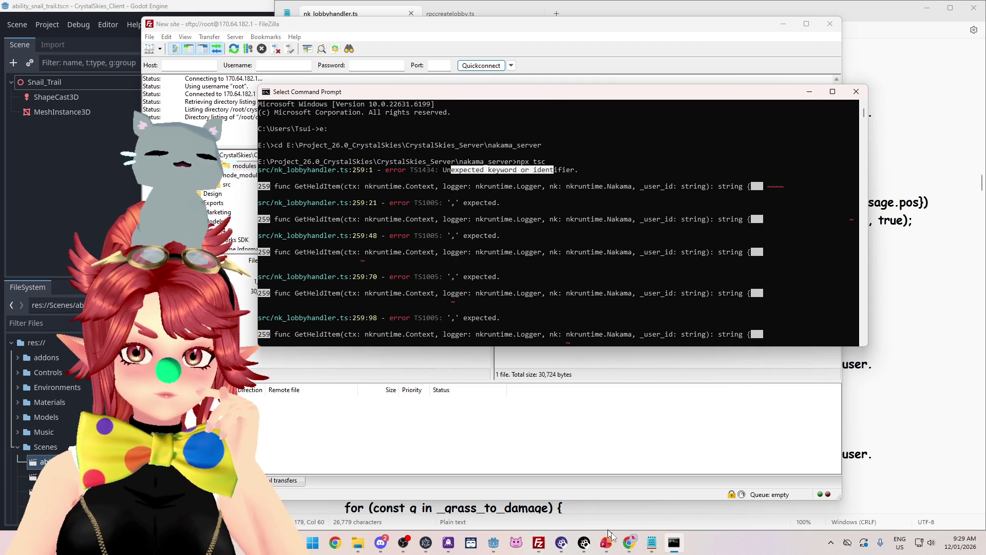
pyautogui.click(651, 543)
# Step: In GetHeldItem at line 259, delete the space before the string return type
pyautogui.scroll(-10, 617, 277)
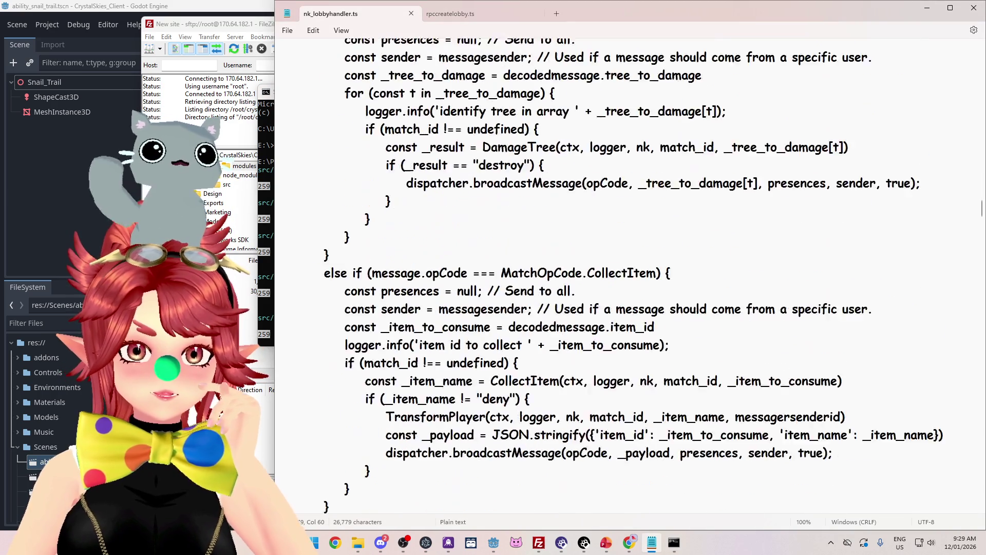
pyautogui.scroll(-18, 616, 277)
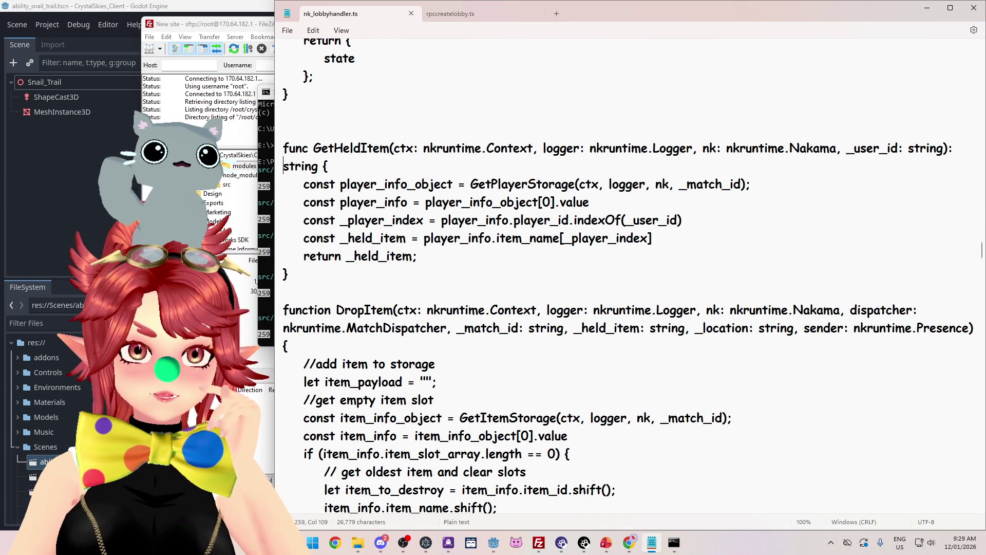
pyautogui.click(283, 166)
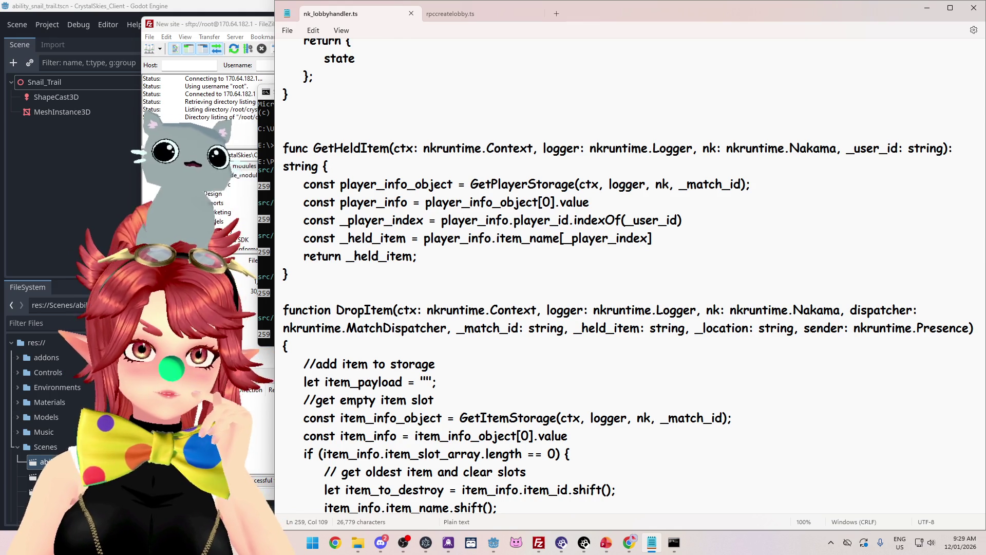
pyautogui.press('BackSpace')
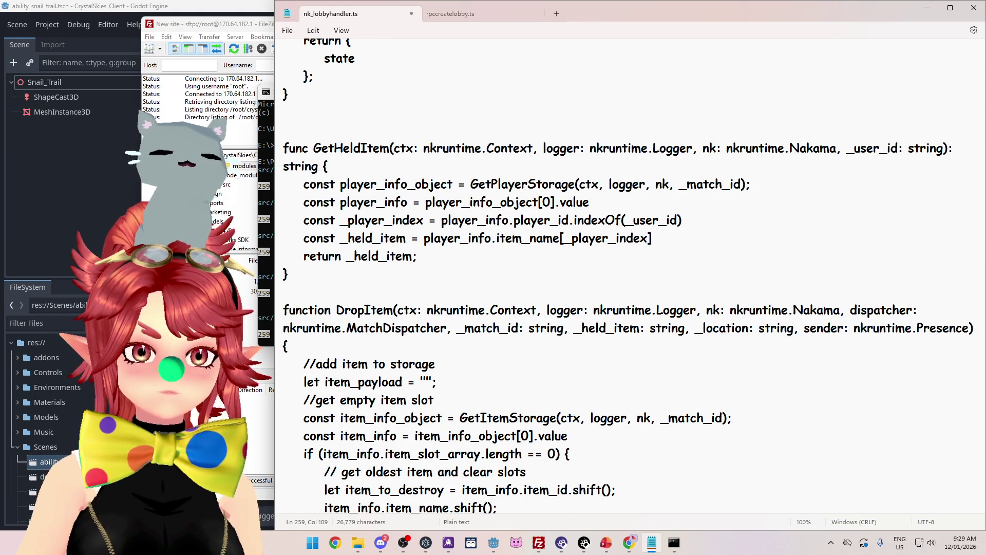
# Step: Remove a blank line near the GetHeldItem function
pyautogui.scroll(2, 631, 278)
pyautogui.scroll(9, 631, 277)
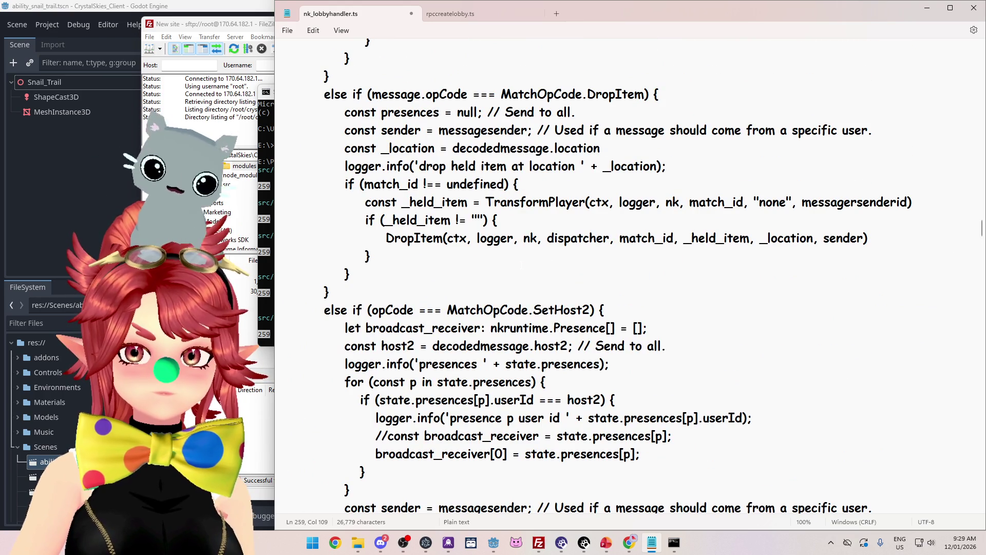
pyautogui.scroll(-7, 631, 277)
pyautogui.scroll(-2, 630, 277)
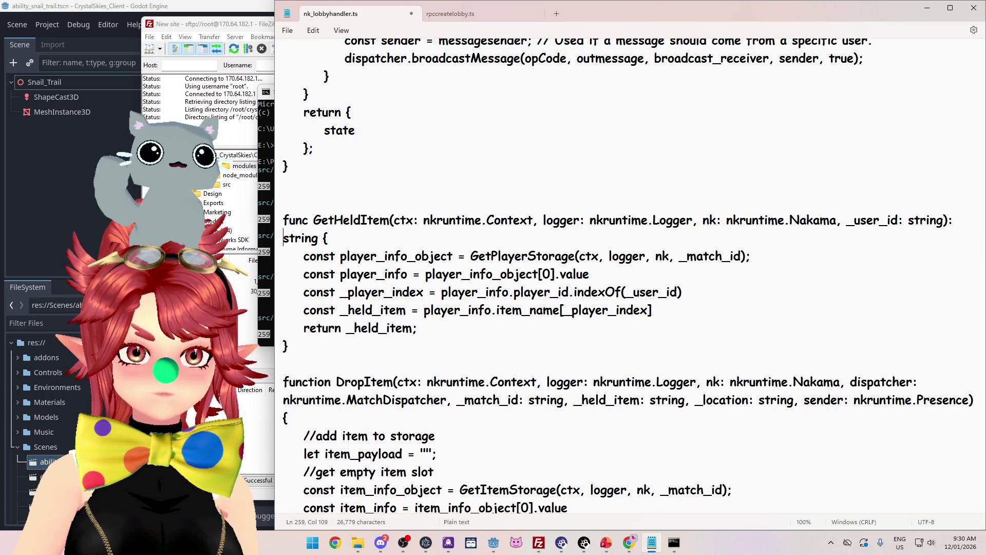
pyautogui.scroll(-1, 630, 278)
pyautogui.scroll(1, 630, 278)
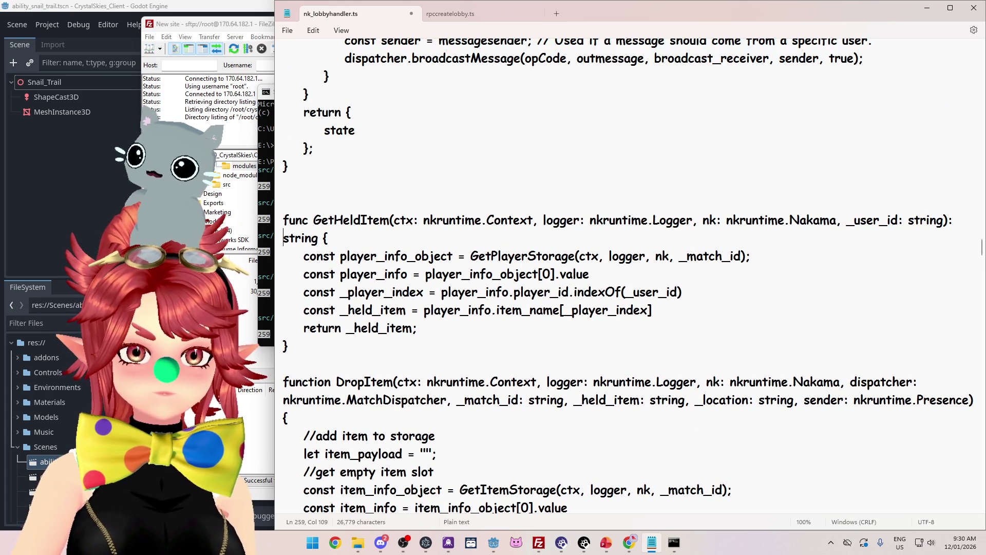
pyautogui.scroll(-9, 630, 277)
pyautogui.scroll(-8, 630, 278)
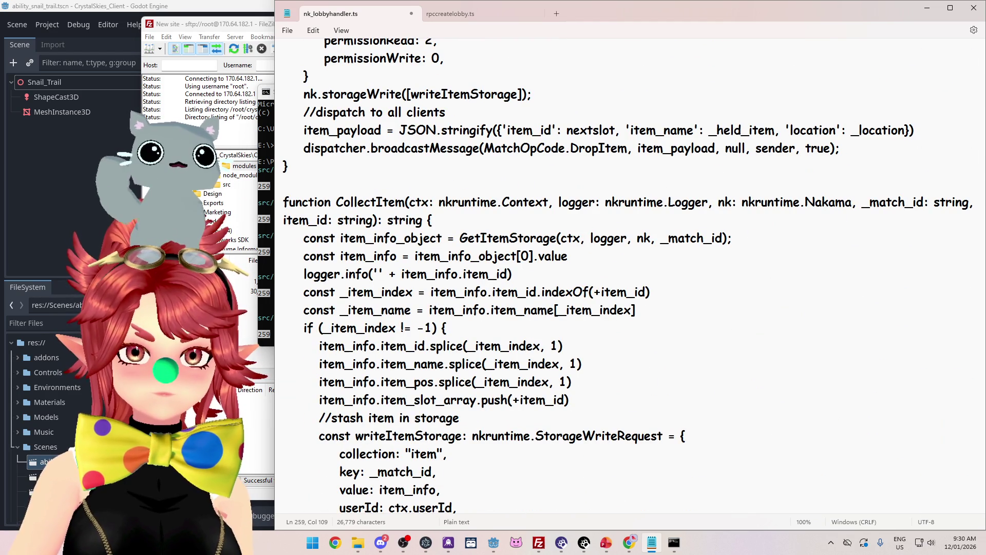
pyautogui.scroll(3, 631, 277)
pyautogui.scroll(9, 630, 277)
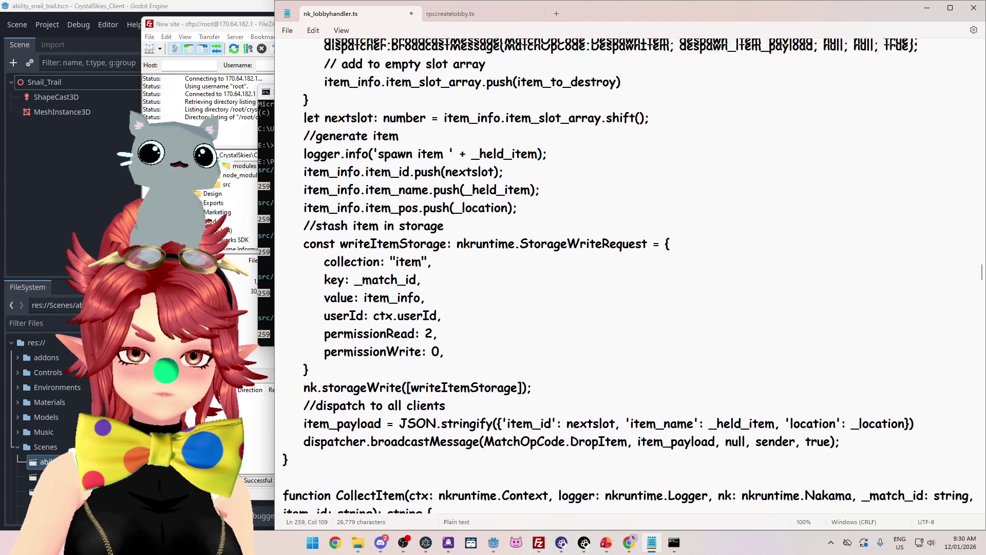
pyautogui.scroll(-4, 630, 277)
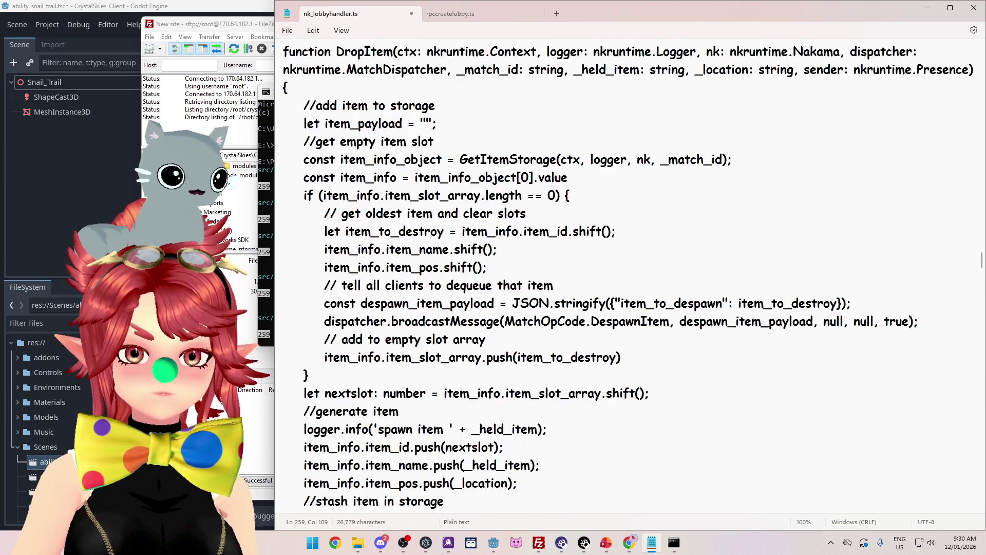
pyautogui.scroll(5, 631, 277)
pyautogui.scroll(3, 631, 277)
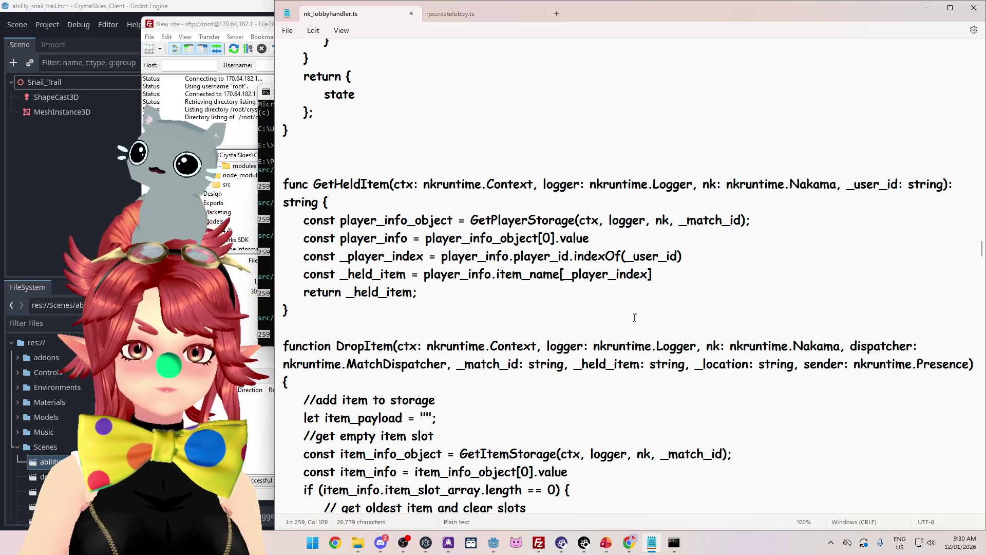
pyautogui.press('BackSpace')
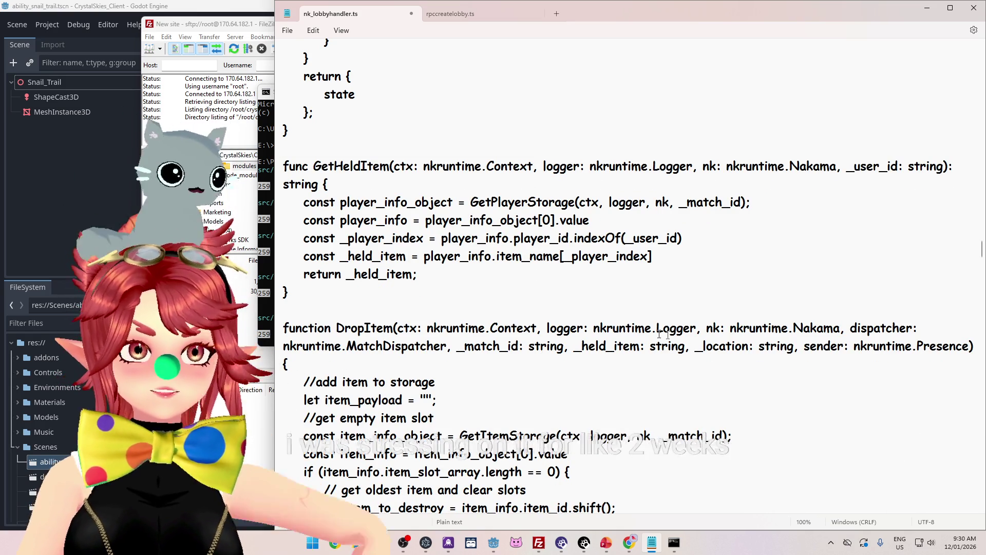
# Step: Bring the Command Prompt compile errors back in front, moved up beside the code
pyautogui.scroll(-2, 666, 301)
pyautogui.scroll(-3, 666, 301)
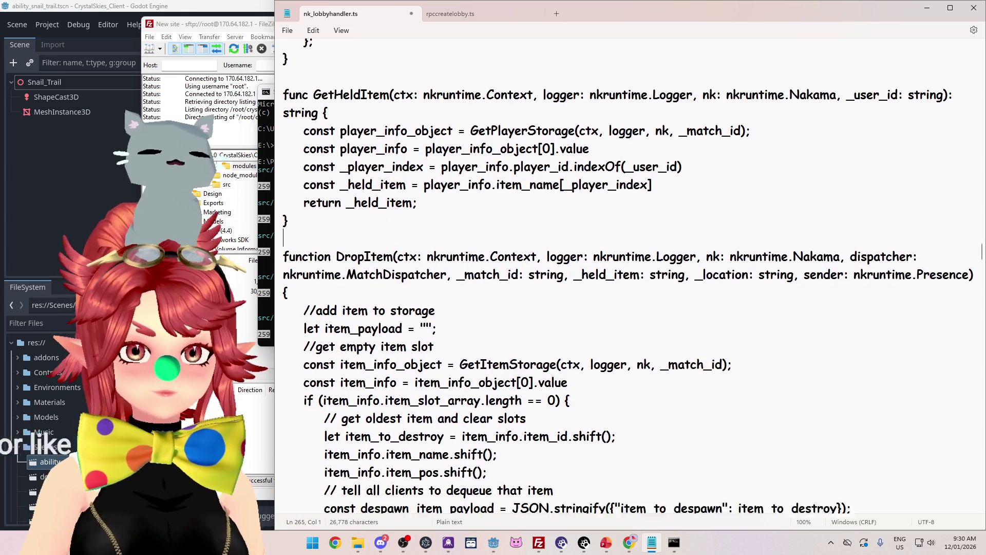
pyautogui.scroll(3, 666, 301)
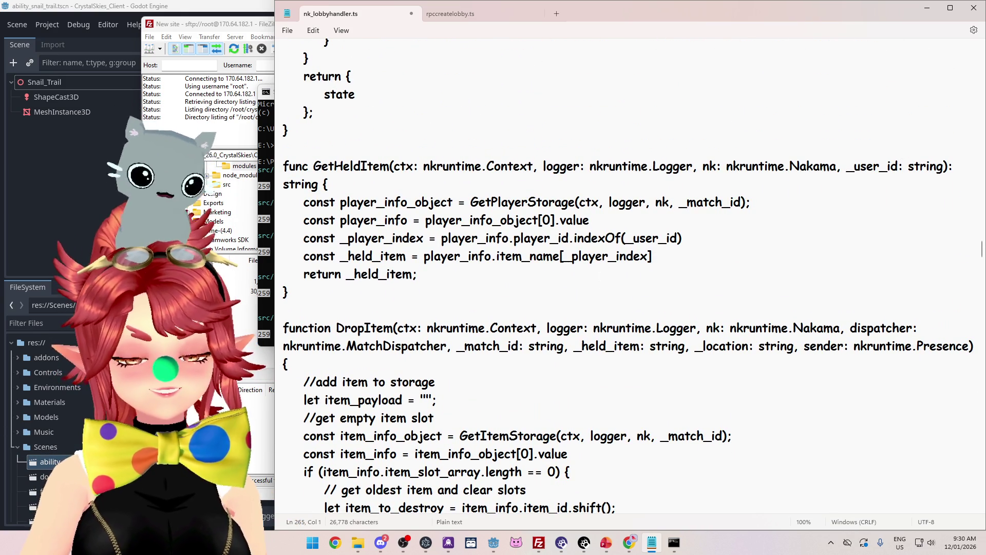
pyautogui.click(267, 146)
pyautogui.moveTo(388, 88)
pyautogui.mouseDown()
pyautogui.moveTo(187, 74)
pyautogui.moveTo(236, 49)
pyautogui.mouseUp()
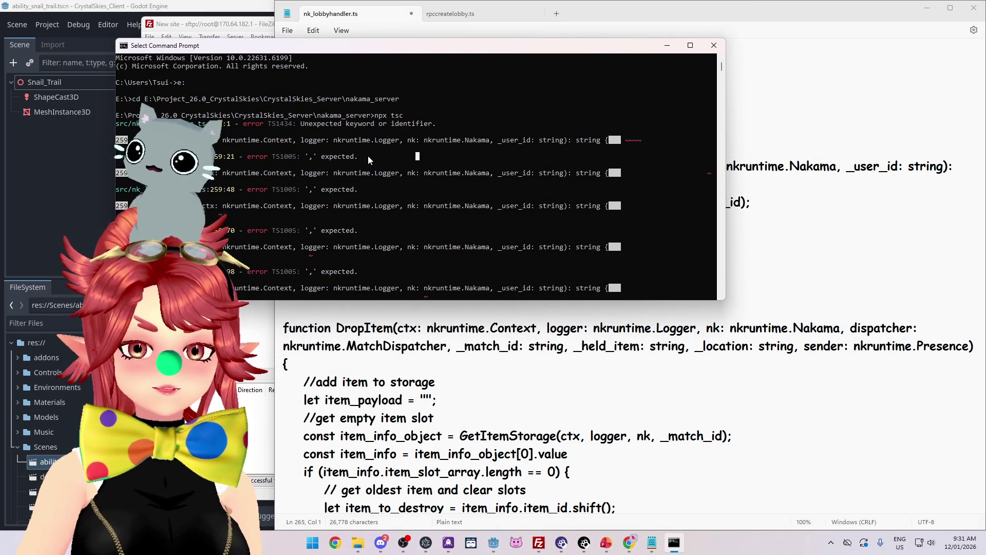
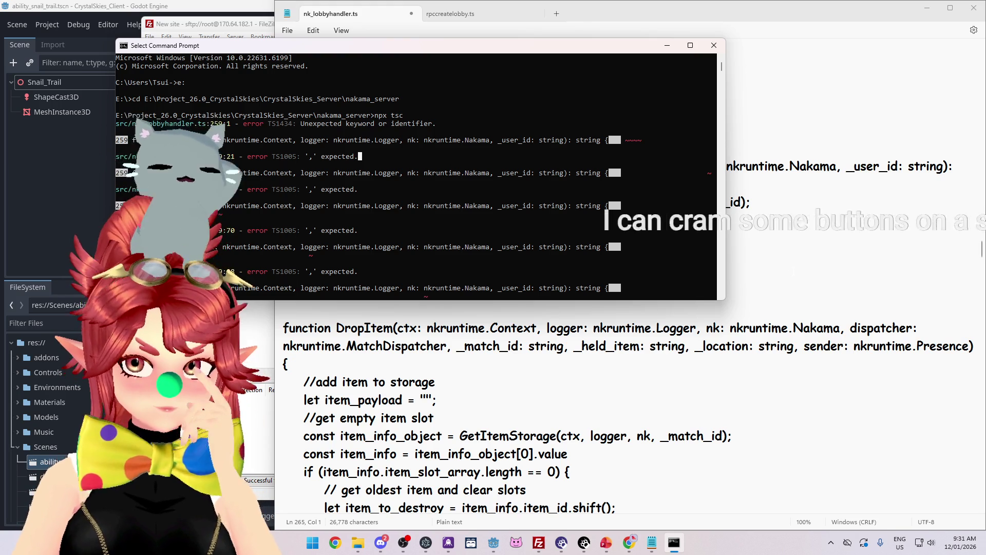
# Step: Widen the Notepad editor so the long code lines fit
pyautogui.click(848, 274)
pyautogui.moveTo(275, 257); pyautogui.dragTo(204, 256)
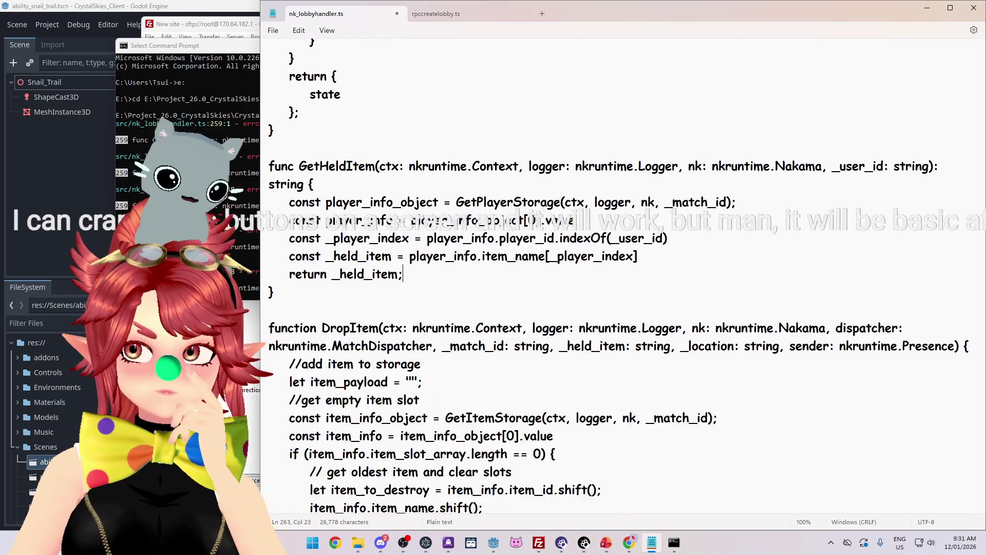
pyautogui.moveTo(203, 221)
pyautogui.mouseDown()
pyautogui.moveTo(541, 214)
pyautogui.moveTo(380, 210)
pyautogui.mouseUp()
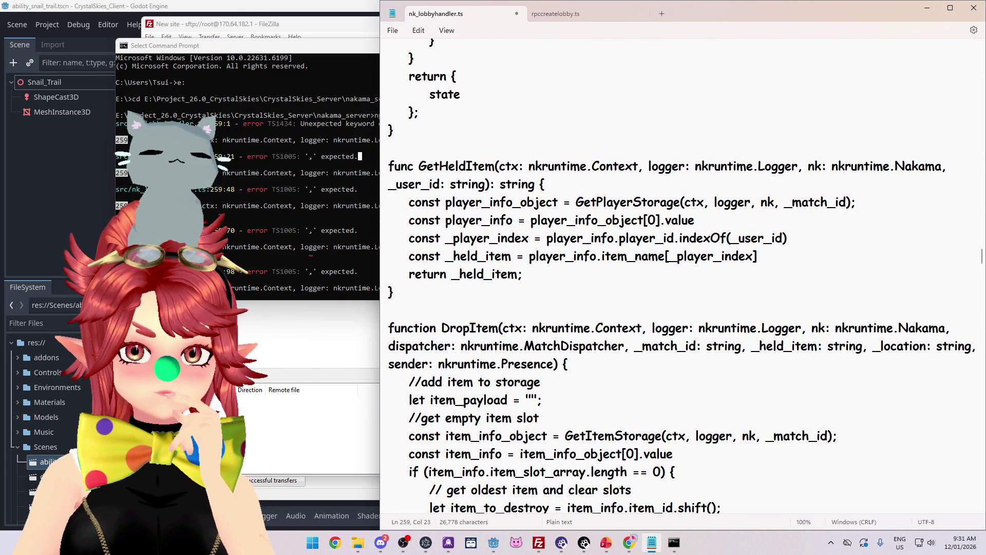
# Step: Re-break GetHeldItem's first statement onto its own indented line after the declaration
pyautogui.click(383, 203)
pyautogui.click(389, 203)
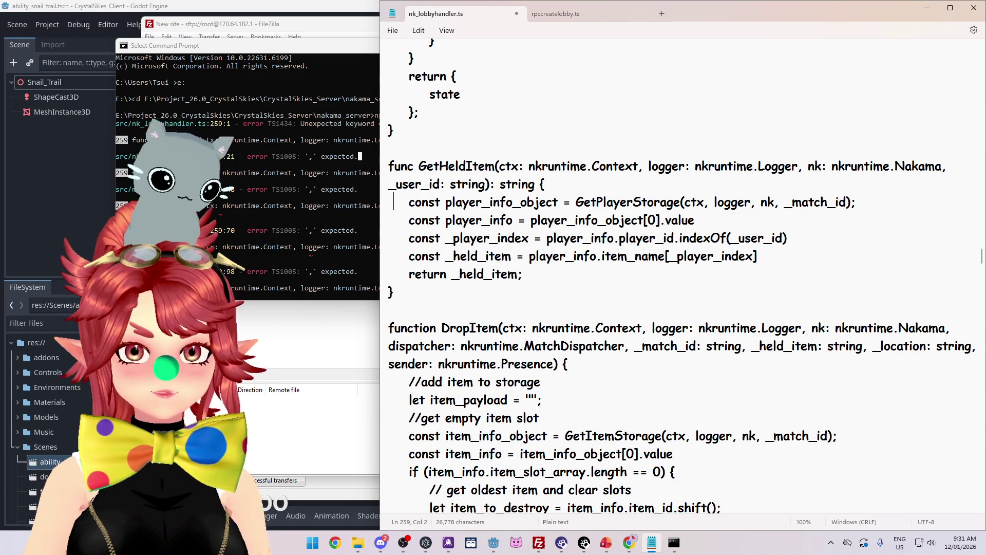
pyautogui.press('BackSpace')
pyautogui.press('BackSpace')
pyautogui.press('BackSpace')
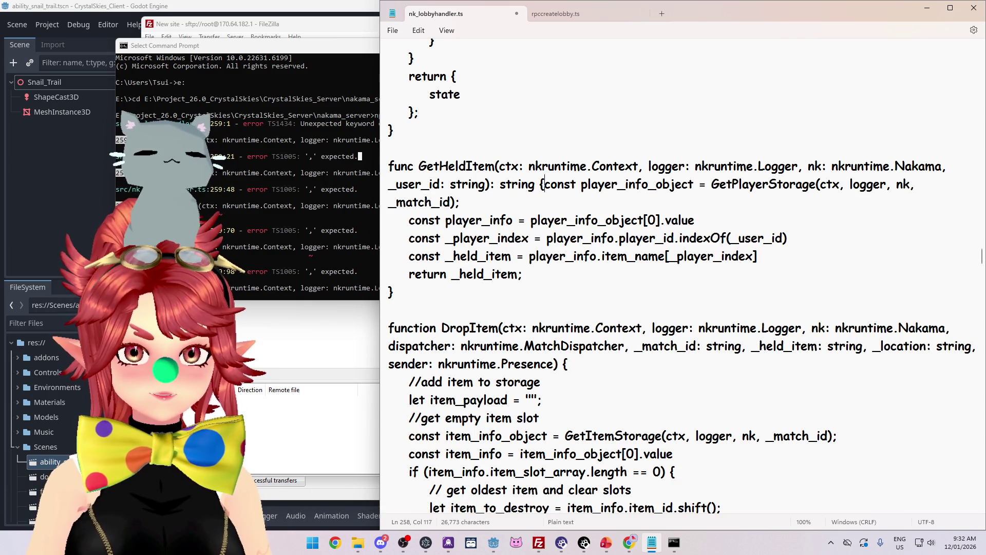
pyautogui.press('Return')
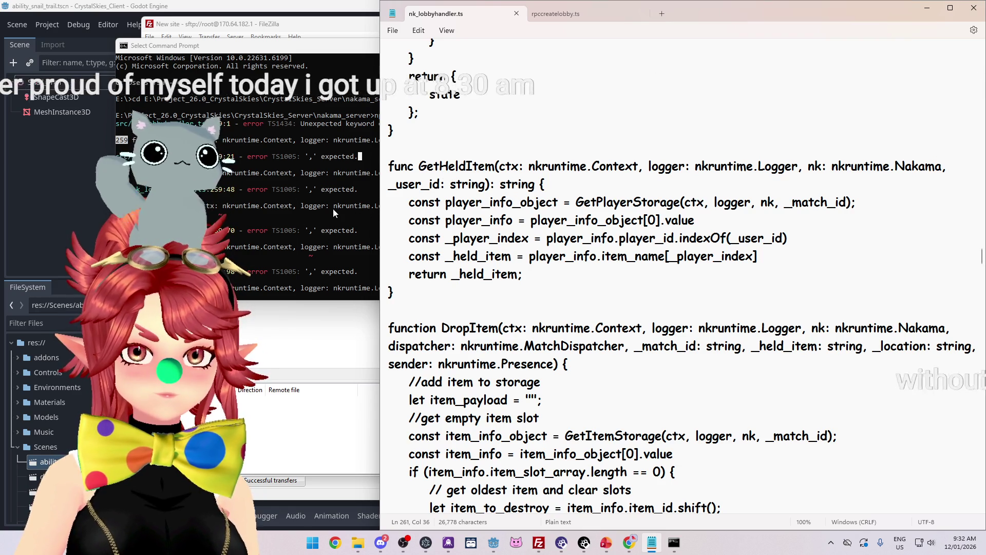
# Step: Rerun npx tsc in Command Prompt
pyautogui.click(430, 223)
pyautogui.press('Escape')
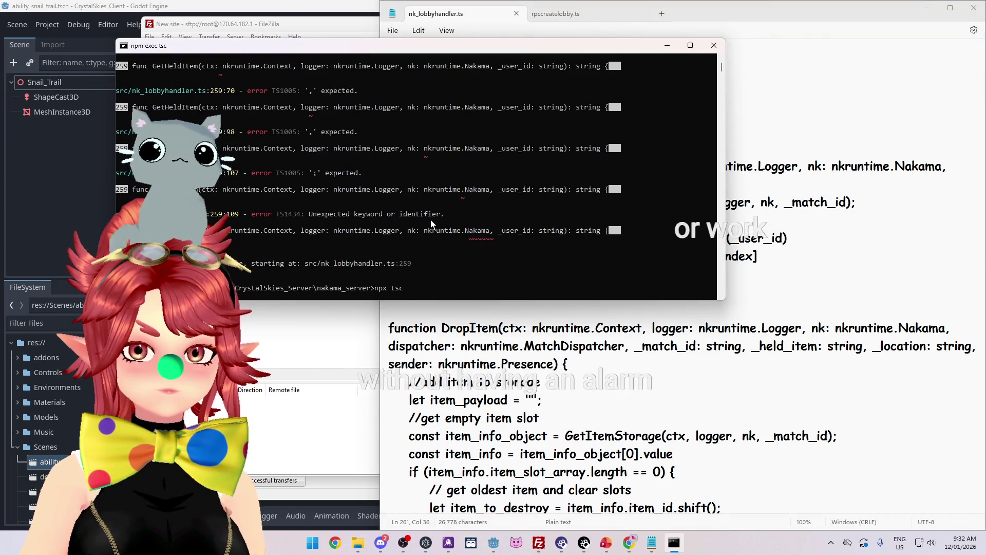
pyautogui.press('Up')
pyautogui.press('Return')
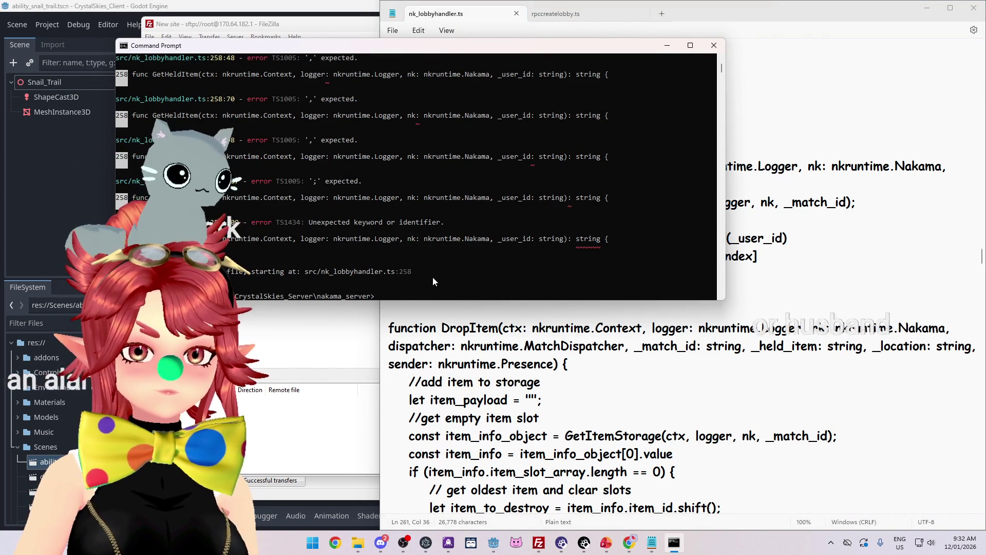
pyautogui.scroll(5, 450, 275)
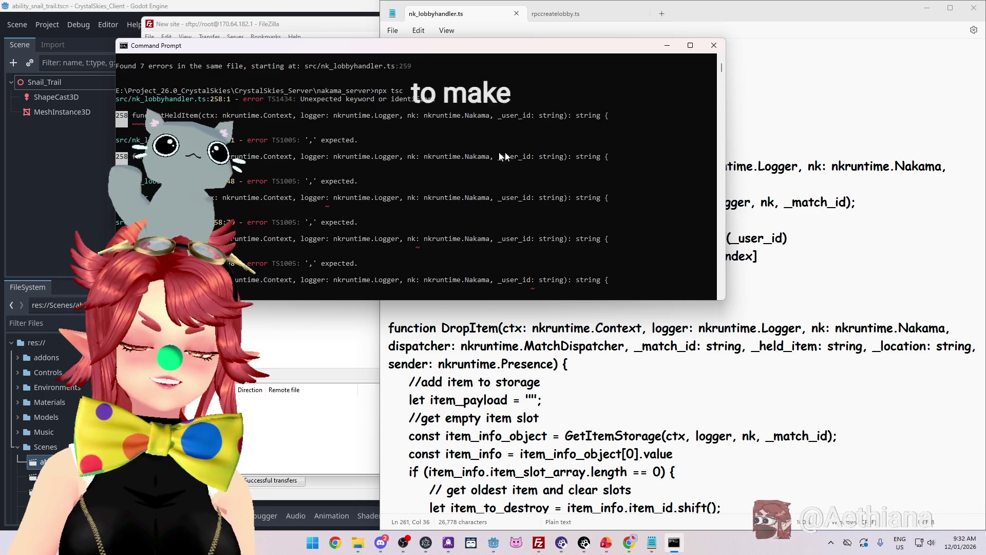
# Step: Read the TS1434 and ',' expected errors flagged at line 258's 'func' declaration
pyautogui.moveTo(359, 140); pyautogui.dragTo(112, 138)
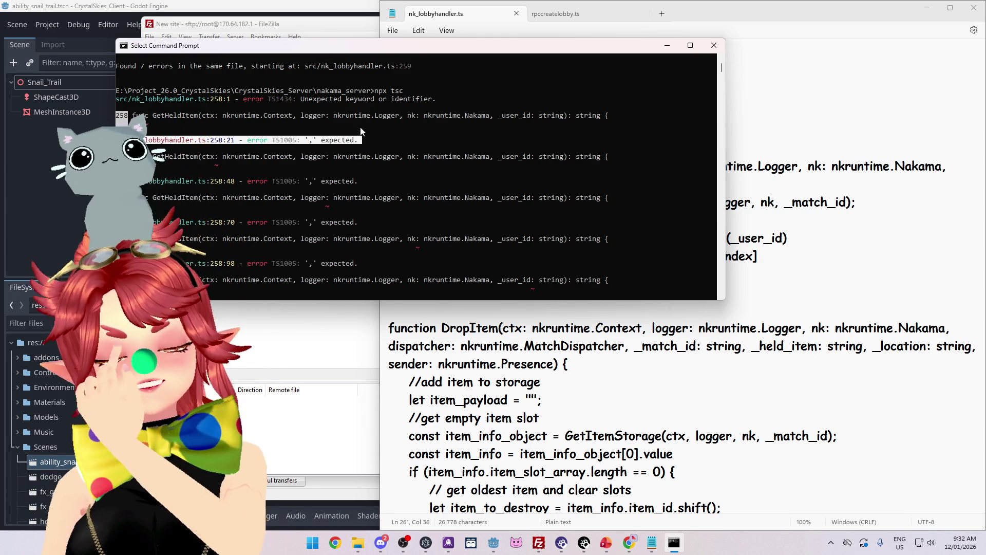
pyautogui.moveTo(361, 181)
pyautogui.mouseDown()
pyautogui.moveTo(177, 181)
pyautogui.moveTo(717, 181)
pyautogui.moveTo(113, 181)
pyautogui.mouseUp()
pyautogui.click(401, 181)
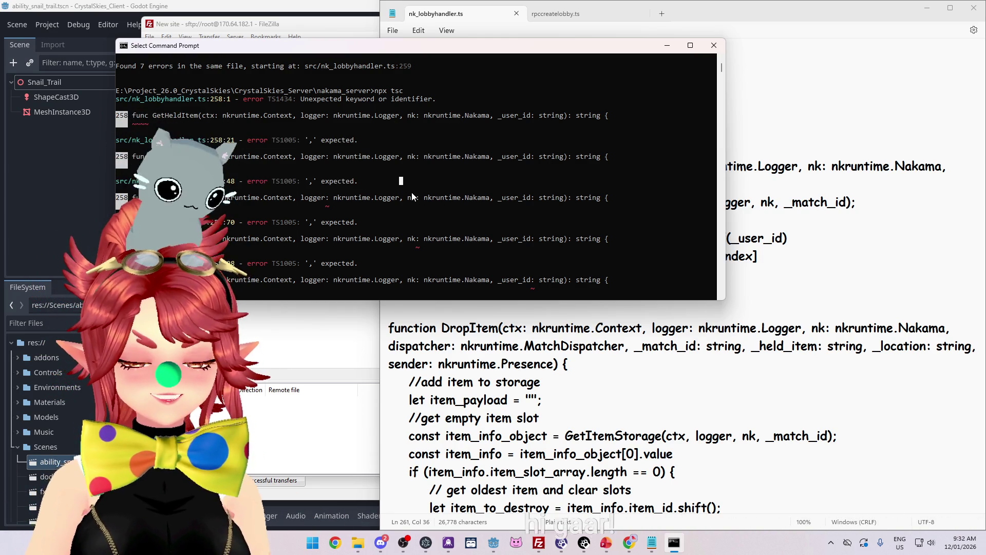
pyautogui.scroll(1, 391, 185)
pyautogui.moveTo(285, 165); pyautogui.dragTo(338, 165)
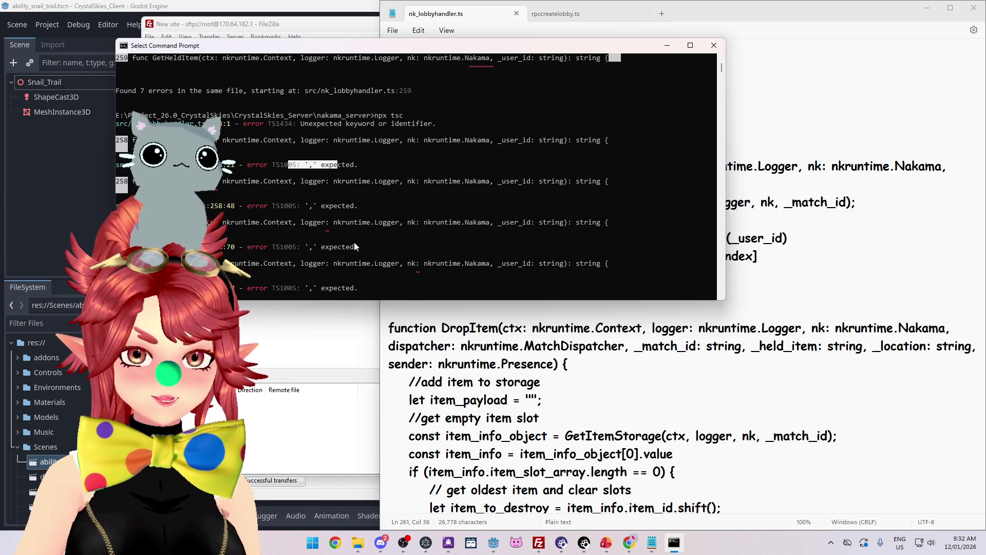
pyautogui.scroll(-1, 380, 251)
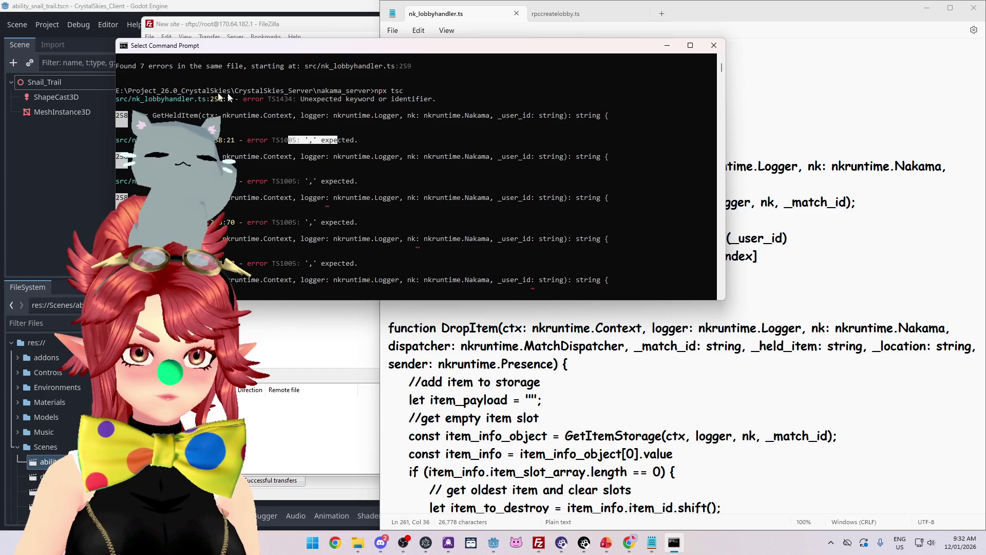
pyautogui.scroll(1, 301, 144)
pyautogui.moveTo(133, 137); pyautogui.dragTo(140, 145)
pyautogui.hotkey('alt', 'Tab')
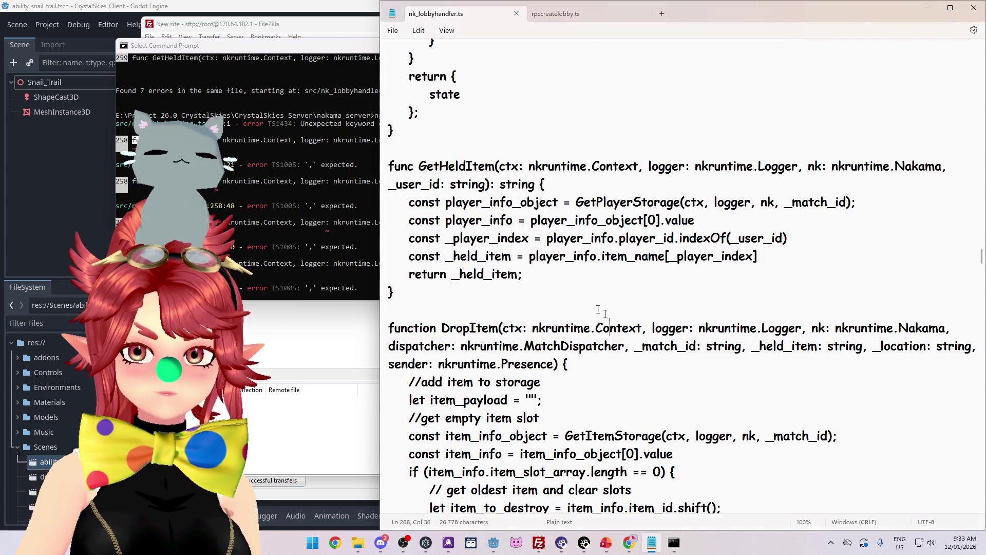
# Step: Change GetHeldItem's 'func' keyword on line 258 to 'function' and save the file
pyautogui.moveTo(419, 166); pyautogui.dragTo(400, 166)
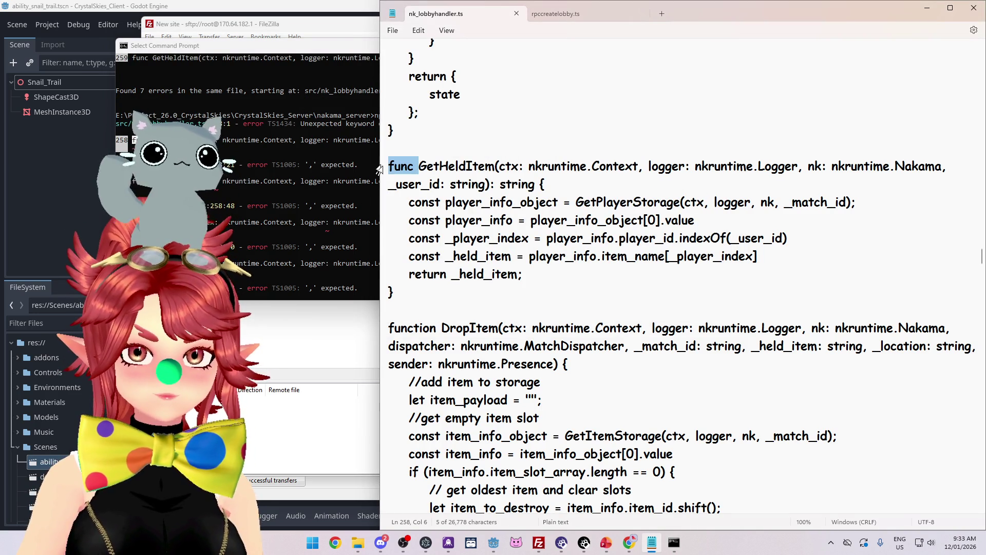
pyautogui.press('Left')
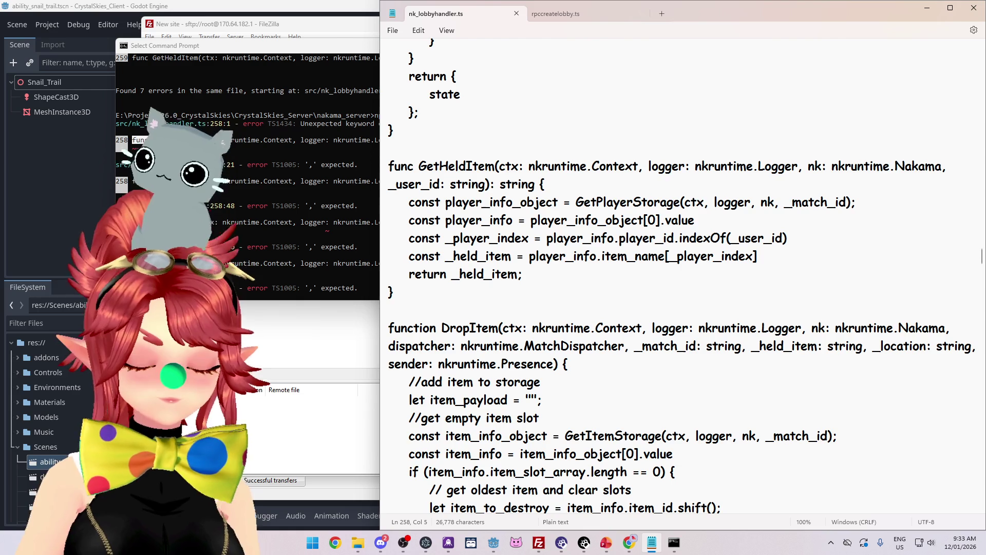
pyautogui.write('tion')
pyautogui.press('End')
pyautogui.hotkey('ctrl', 's')
# Step: Rerun npx tsc, leaving errors only on lines 171 and 259
pyautogui.click(307, 179)
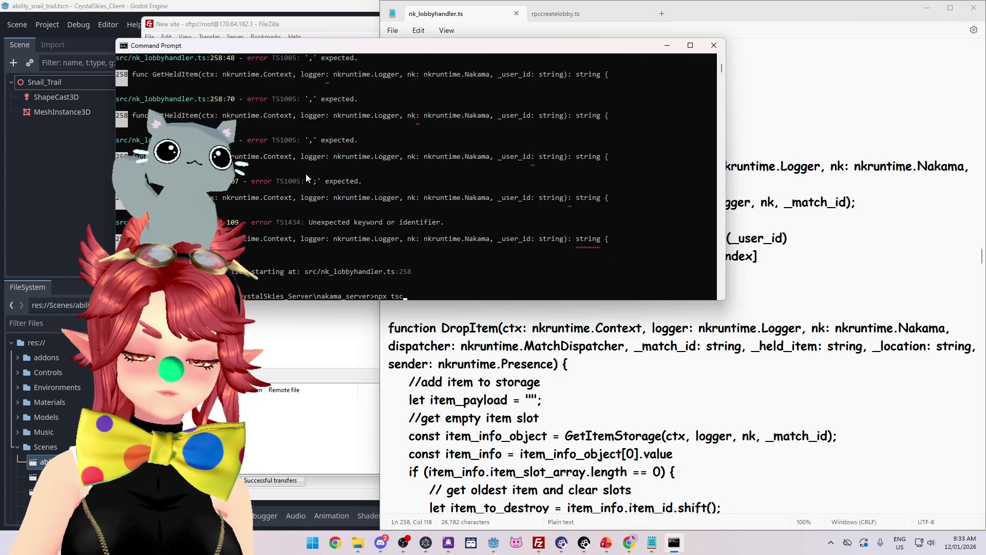
pyautogui.press('Up')
pyautogui.press('Return')
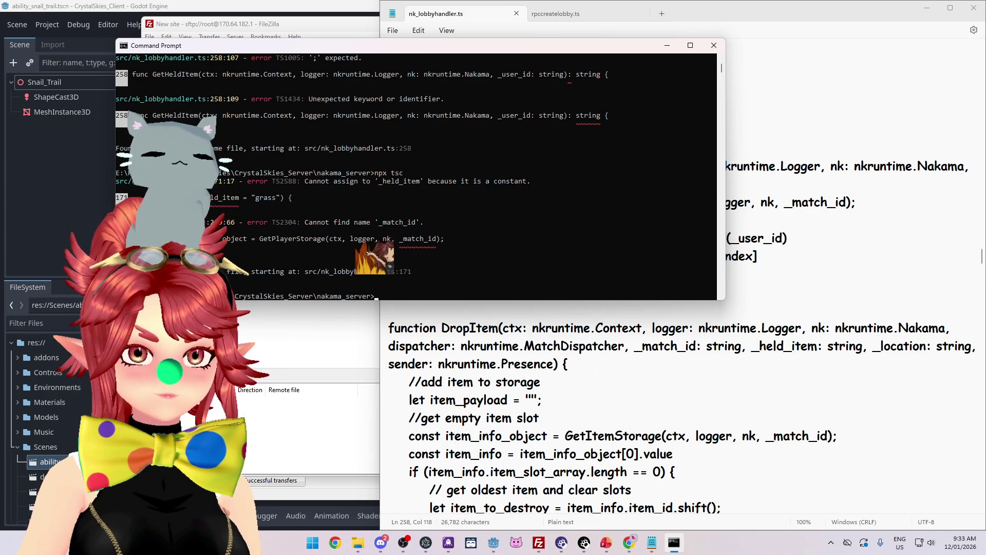
pyautogui.click(575, 359)
pyautogui.scroll(8, 574, 358)
# Step: Go to line 171 and position the caret at the '=' in _held_item = "grass"
pyautogui.scroll(12, 683, 278)
pyautogui.click(651, 361)
pyautogui.scroll(5, 683, 278)
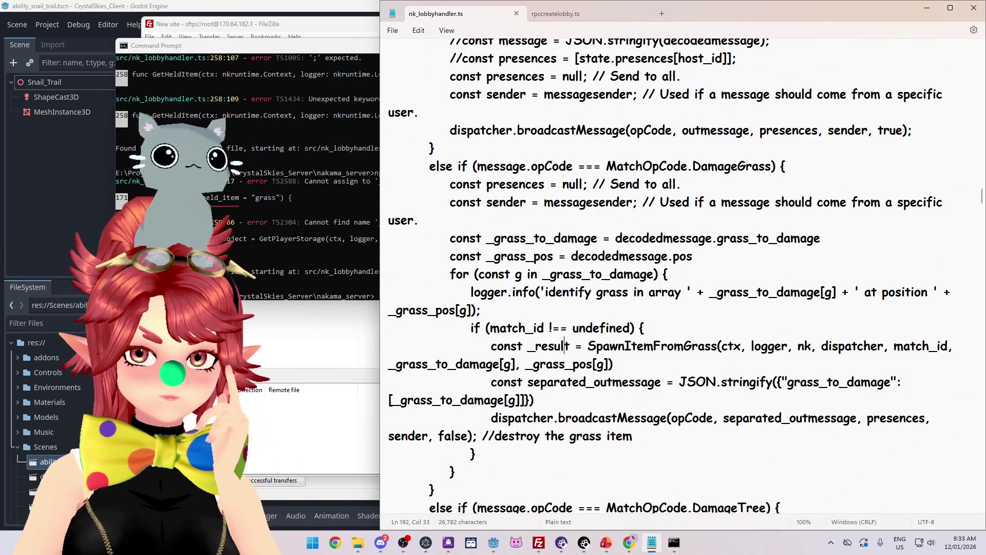
pyautogui.scroll(6, 567, 345)
pyautogui.click(570, 508)
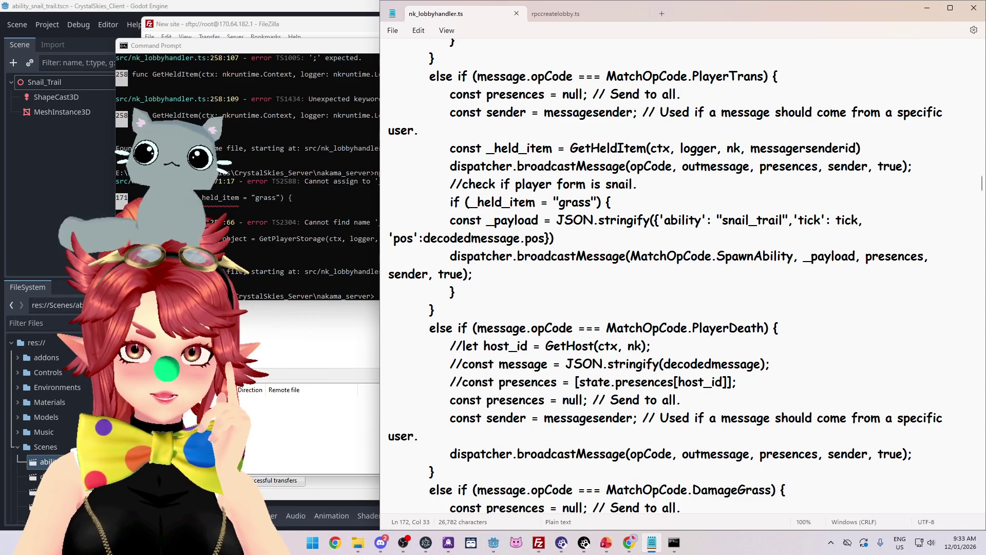
pyautogui.press('Left')
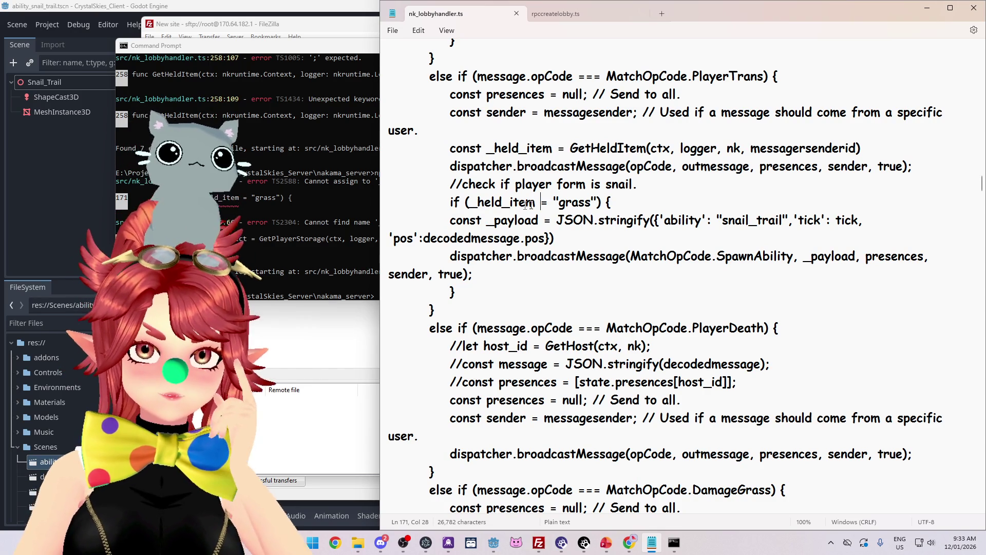
pyautogui.moveTo(457, 149); pyautogui.dragTo(486, 154)
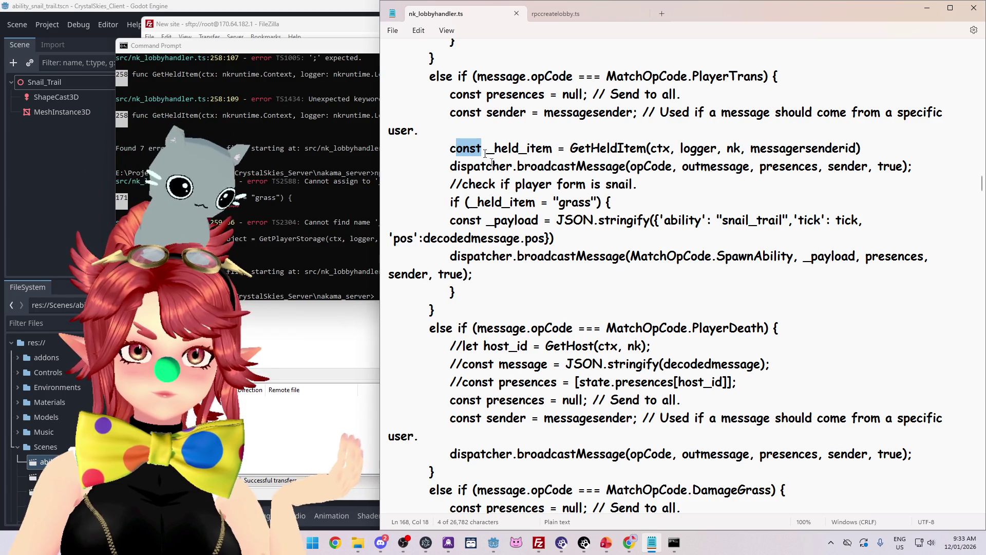
pyautogui.click(549, 202)
# Step: Make the check == "grass" and rerun npx tsc, leaving only line 259's _match_id error
pyautogui.write('=')
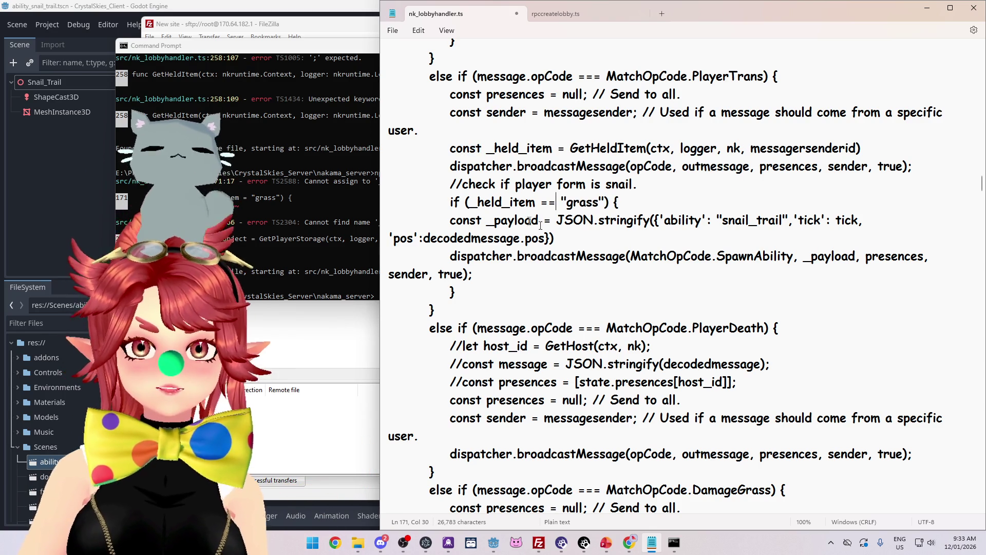
pyautogui.press('End')
pyautogui.hotkey('alt', 'Tab')
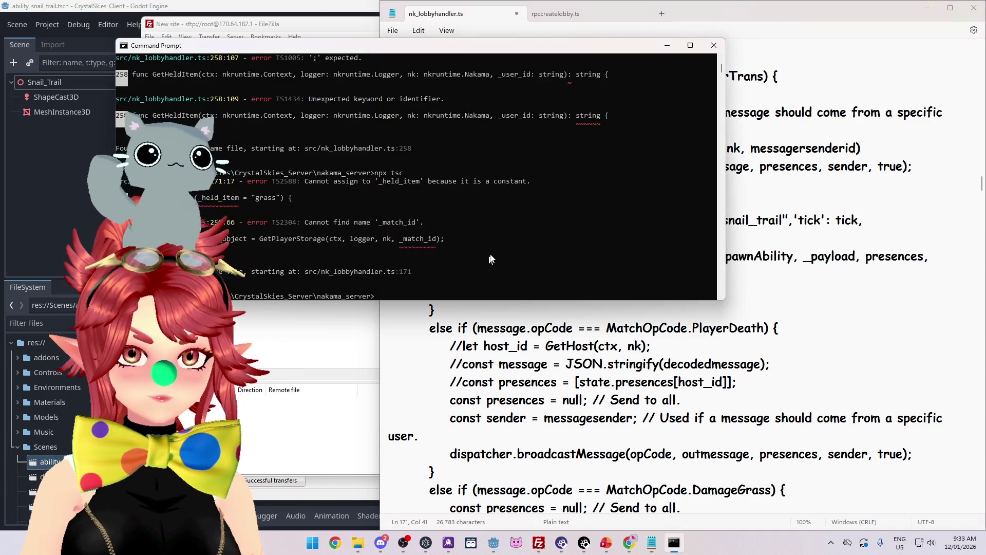
pyautogui.press('Up')
pyautogui.press('Return')
pyautogui.click(663, 346)
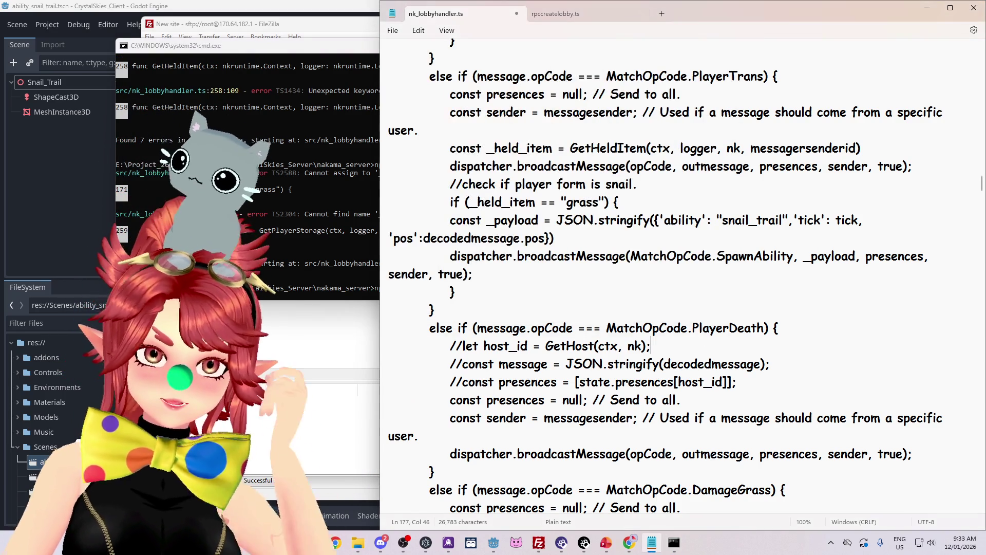
pyautogui.click(329, 242)
pyautogui.write('npx tsc')
pyautogui.press('Return')
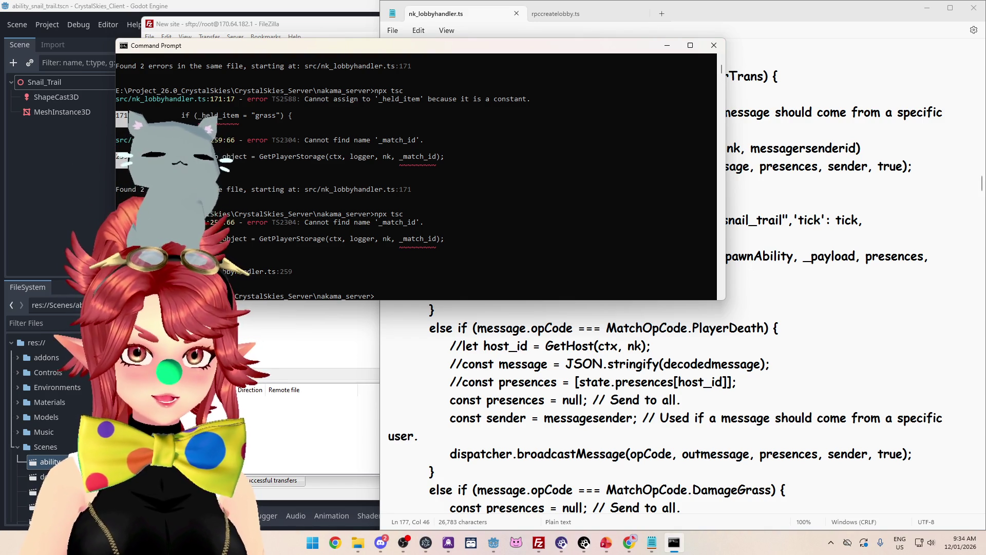
# Step: Find the GetPlayerStorage call inside GetHeldItem that passes the undefined _match_id
pyautogui.click(612, 303)
pyautogui.scroll(-20, 611, 304)
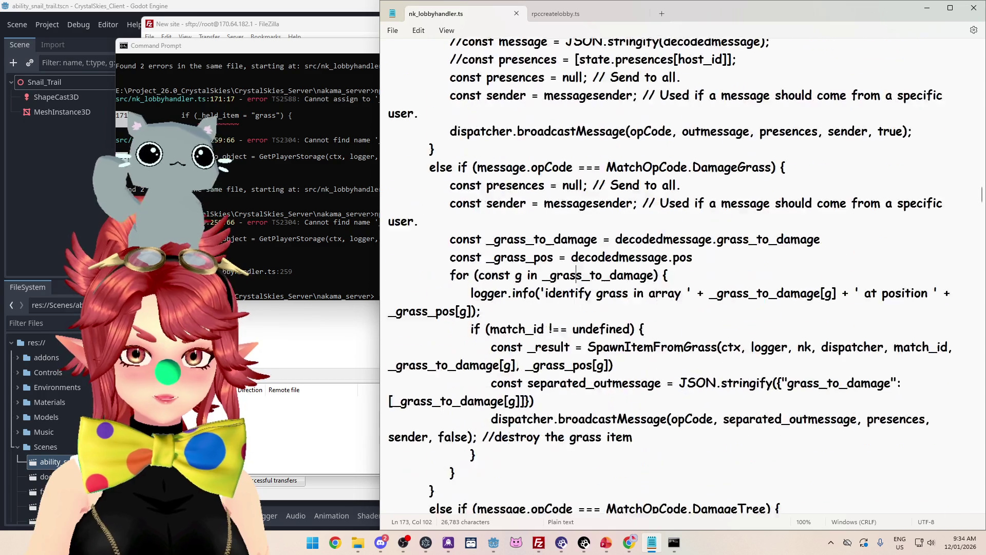
pyautogui.click(580, 310)
pyautogui.scroll(-10, 581, 310)
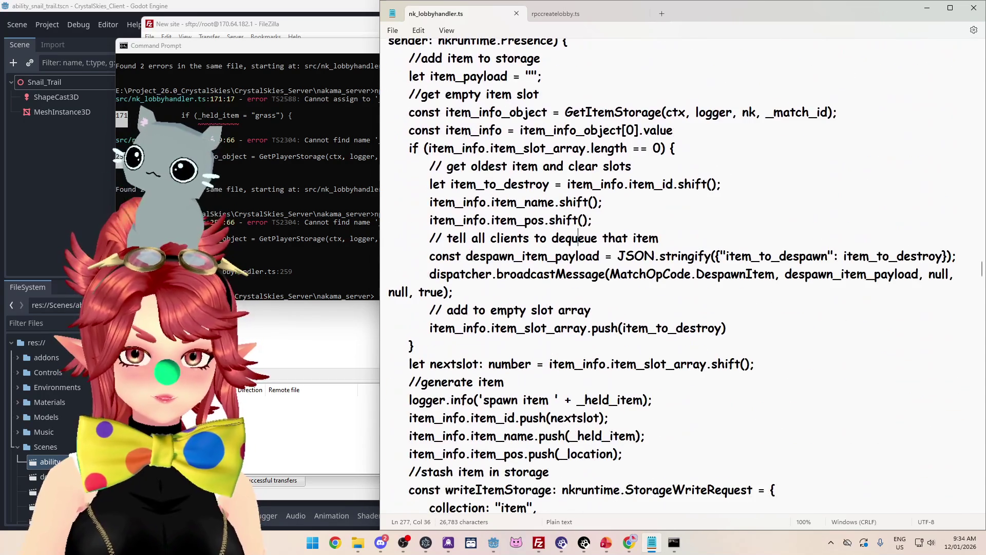
pyautogui.click(581, 304)
pyautogui.scroll(6, 581, 304)
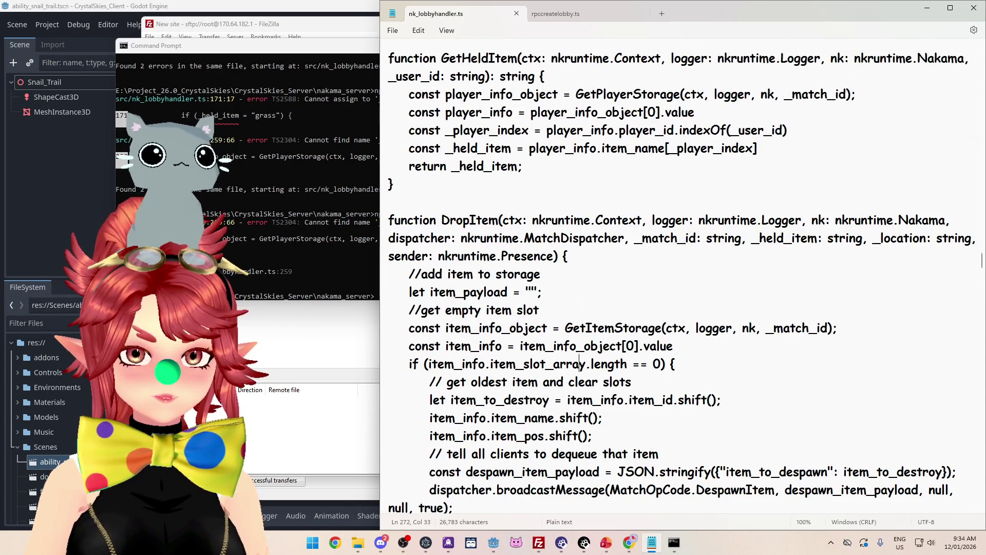
pyautogui.click(584, 310)
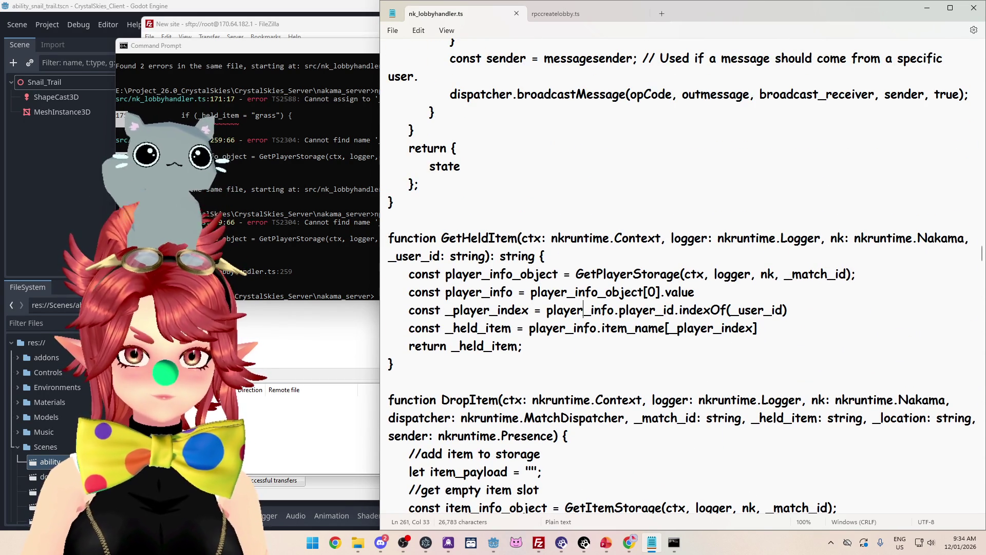
pyautogui.moveTo(575, 274); pyautogui.dragTo(808, 274)
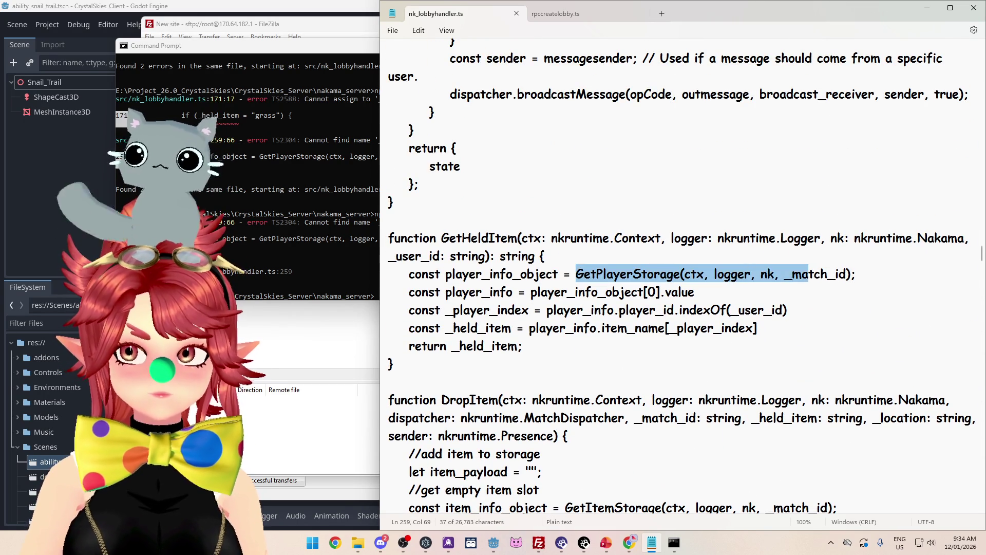
pyautogui.click(815, 274)
# Step: Scroll back up to the PlayerTrans handler's GetHeldItem(ctx, logger, nk, messagersenderid) call
pyautogui.scroll(1, 830, 331)
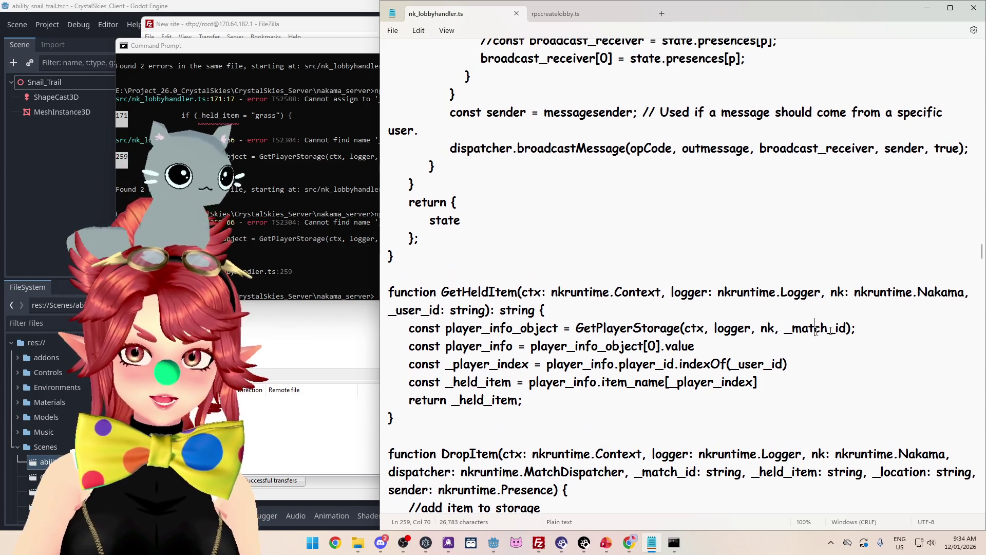
pyautogui.scroll(11, 545, 342)
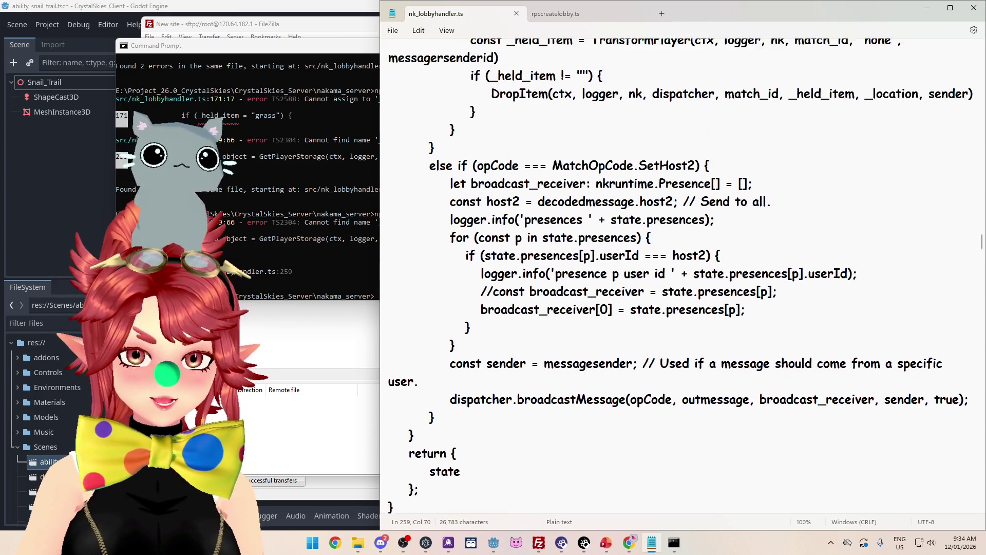
pyautogui.scroll(7, 680, 277)
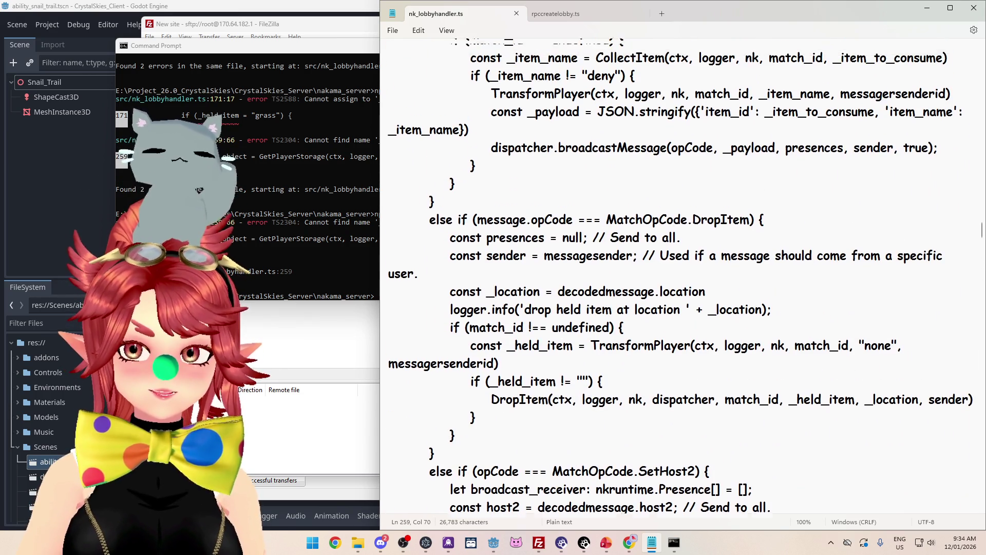
pyautogui.scroll(9, 670, 276)
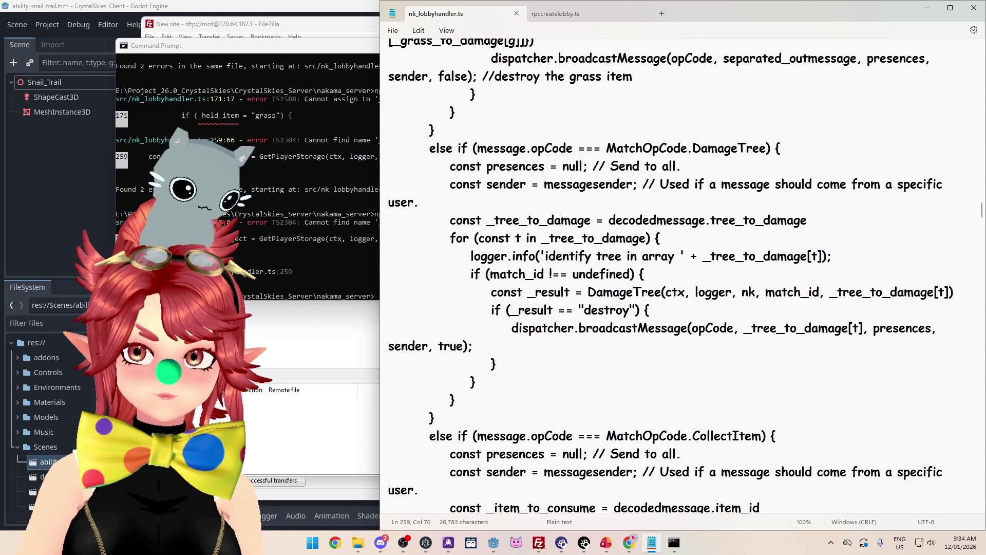
pyautogui.scroll(8, 677, 196)
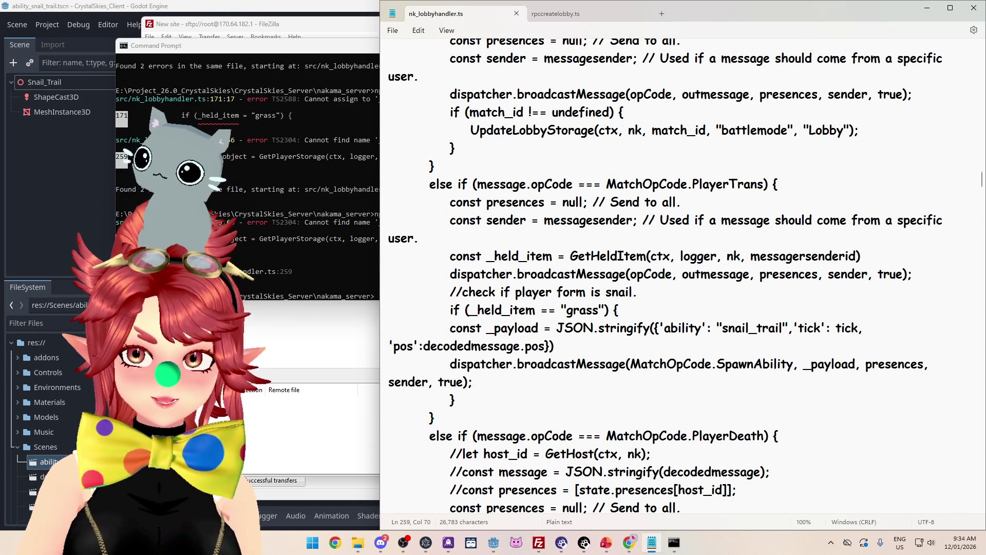
# Step: Append ', match_id' as the fifth argument of the GetHeldItem call on line 168
pyautogui.scroll(3, 666, 277)
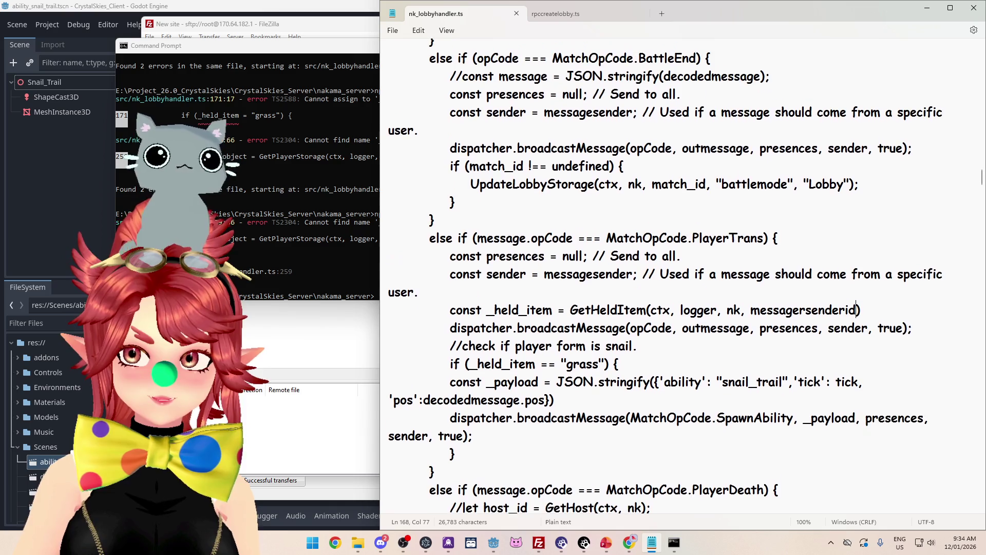
pyautogui.scroll(1, 666, 276)
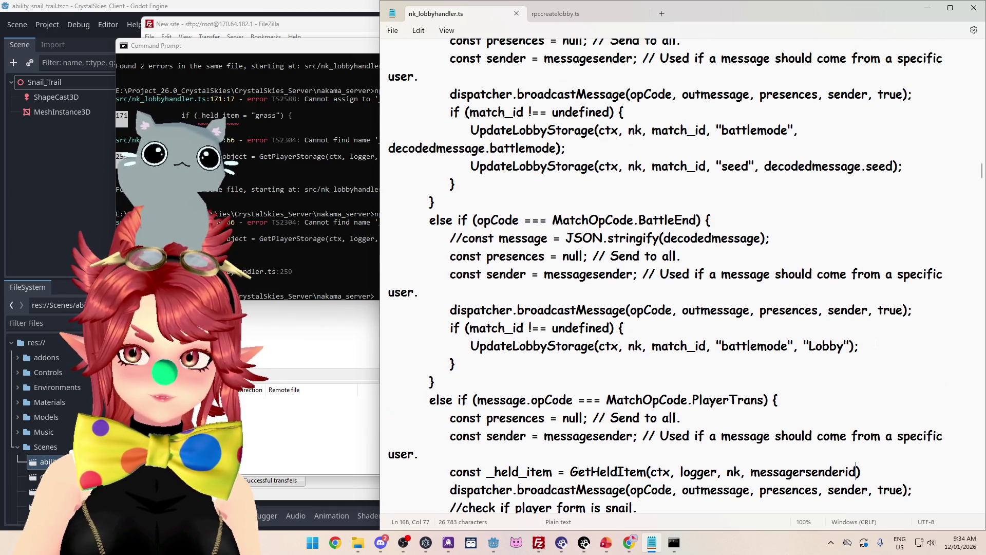
pyautogui.scroll(12, 692, 285)
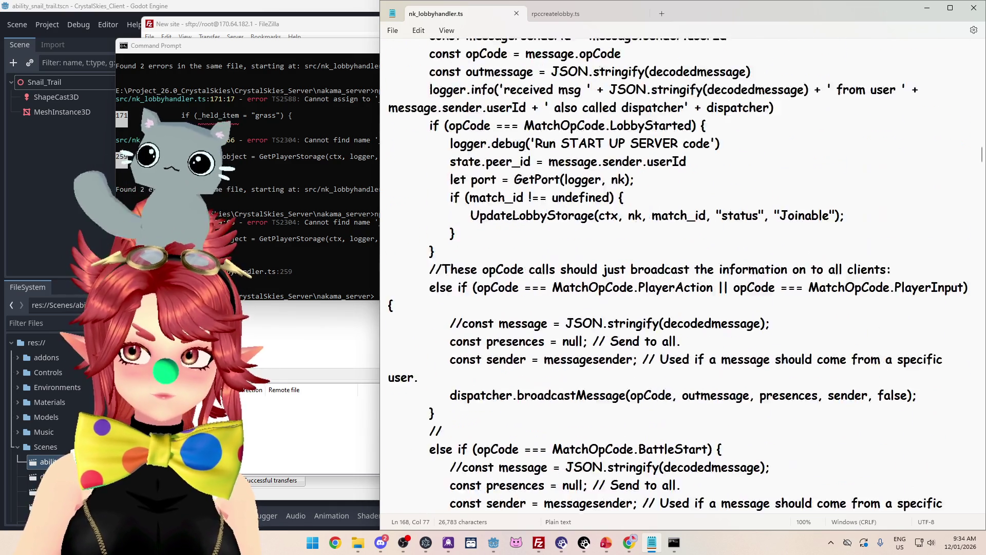
pyautogui.scroll(13, 693, 284)
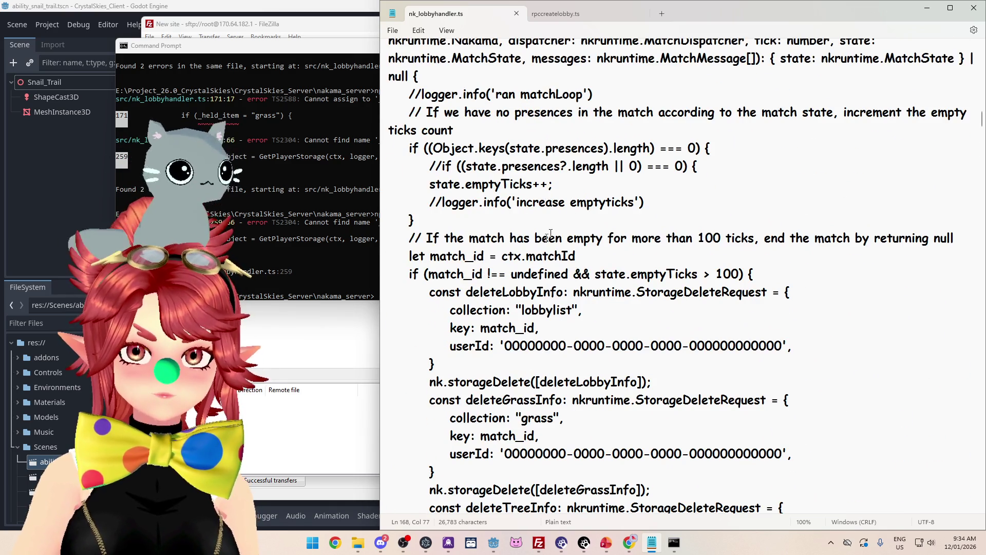
pyautogui.scroll(1, 444, 167)
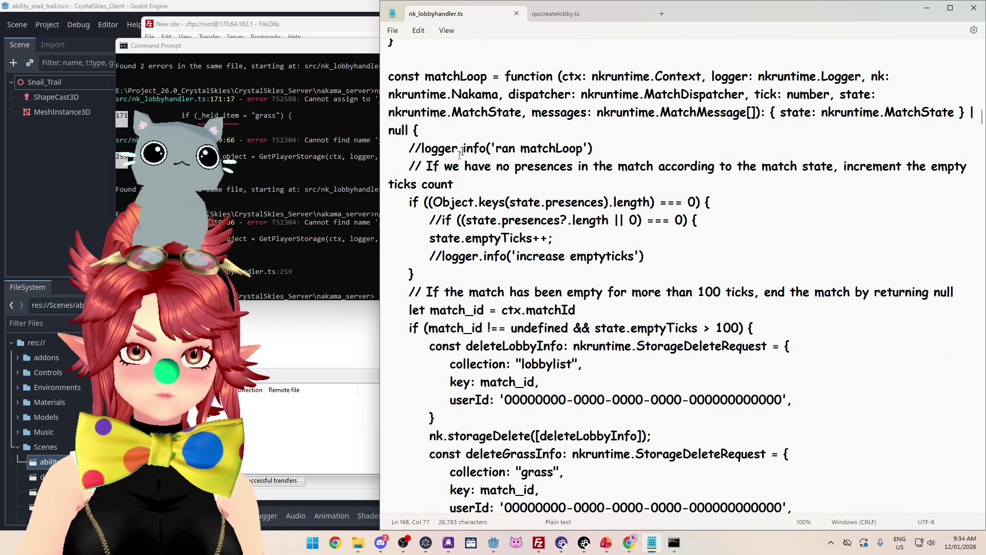
pyautogui.scroll(-2, 445, 167)
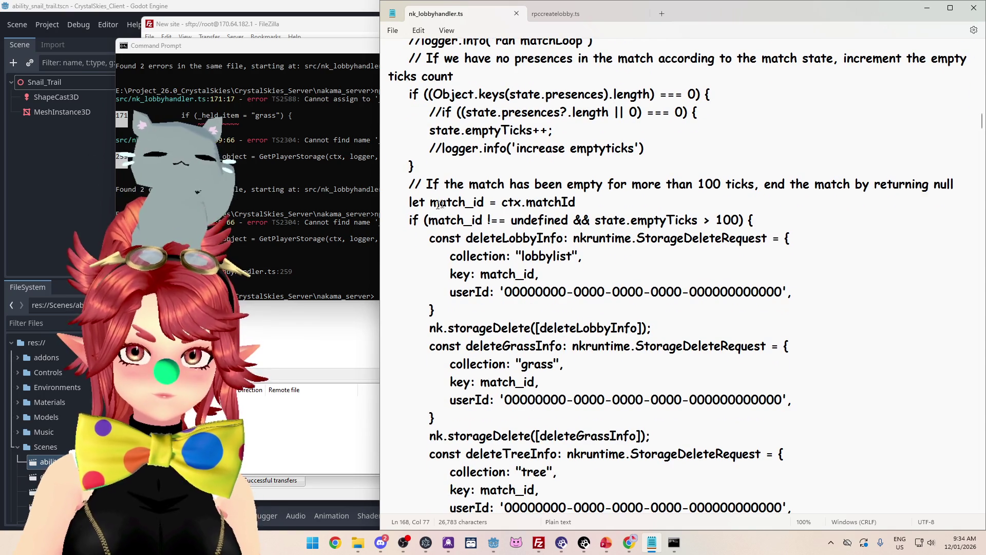
pyautogui.scroll(-11, 439, 204)
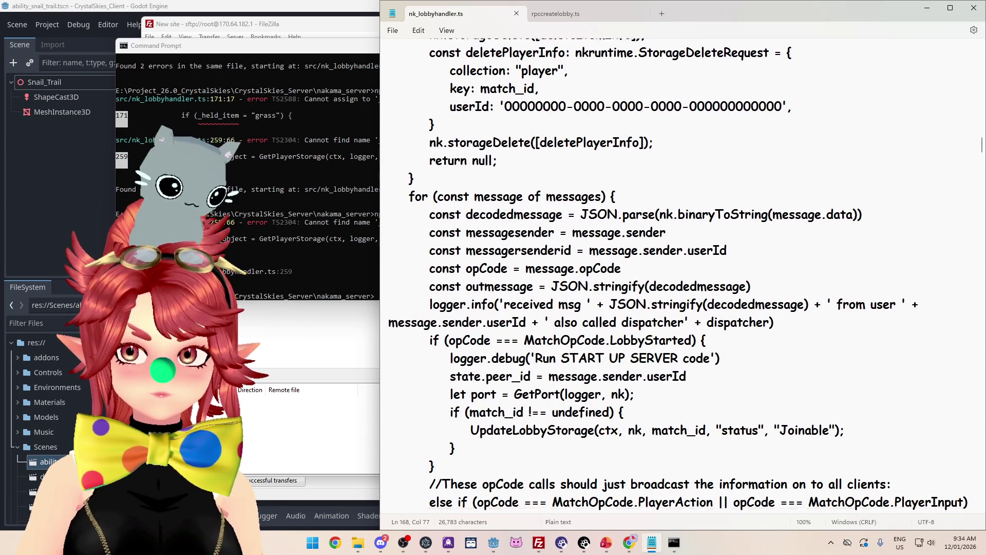
pyautogui.scroll(-2, 678, 275)
pyautogui.scroll(-12, 717, 348)
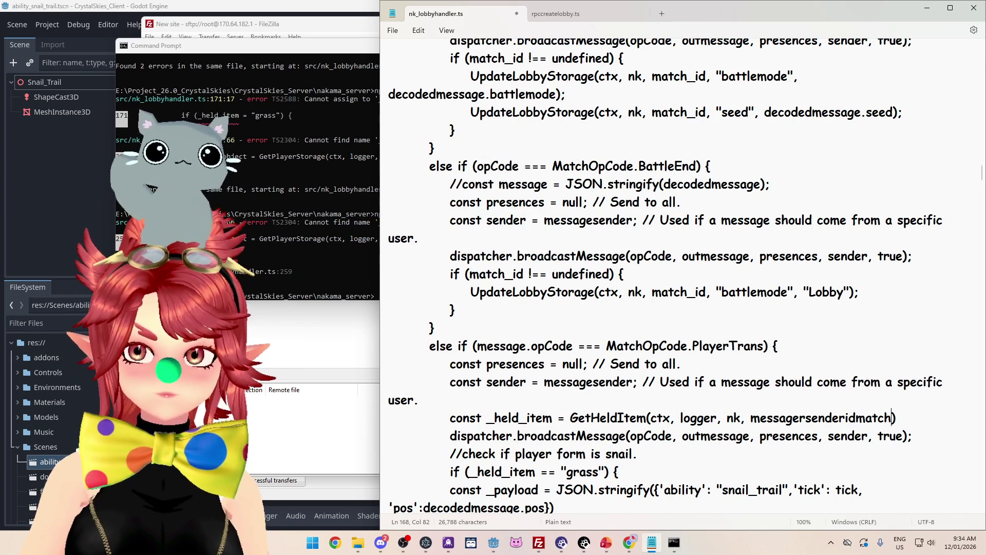
pyautogui.press('BackSpace')
pyautogui.press('BackSpace')
pyautogui.write(', match_i')
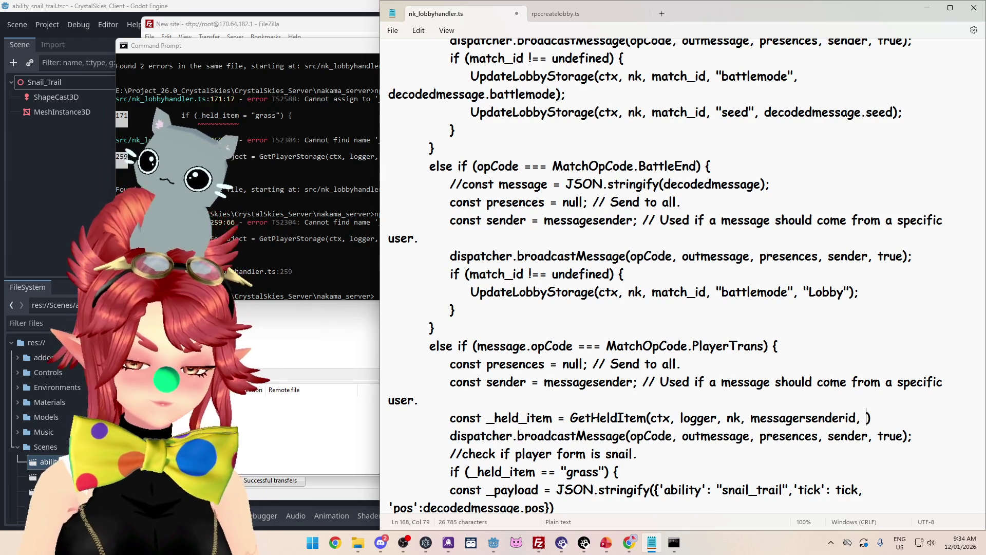
pyautogui.write('d')
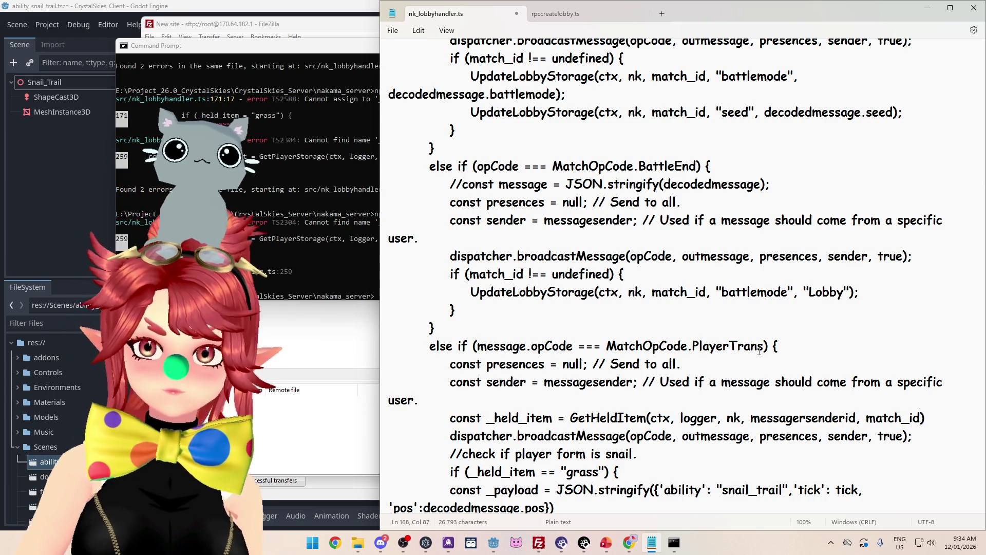
pyautogui.scroll(-8, 683, 278)
# Step: Add a '_match_id: string' parameter after '_user_id: string' in GetHeldItem and save
pyautogui.scroll(-15, 684, 277)
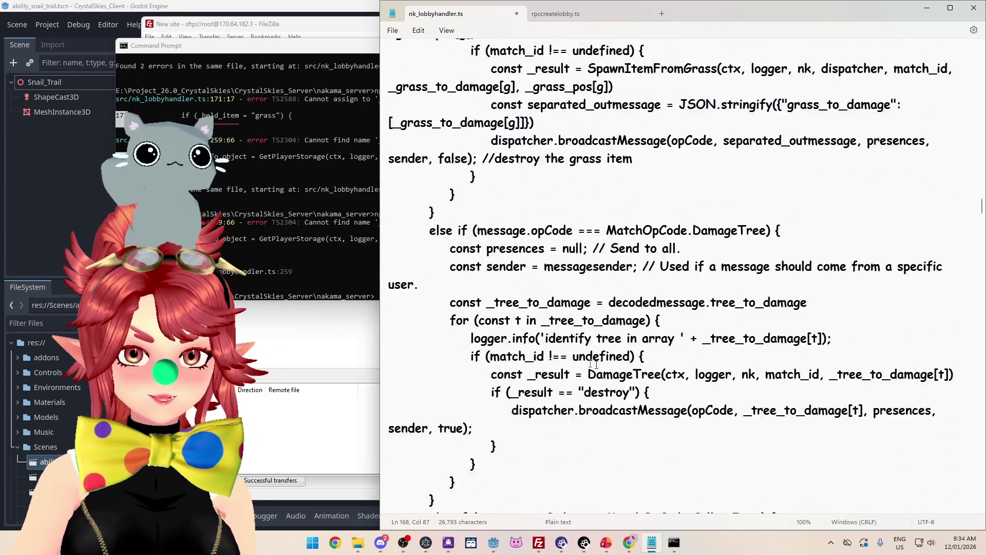
pyautogui.scroll(-4, 683, 278)
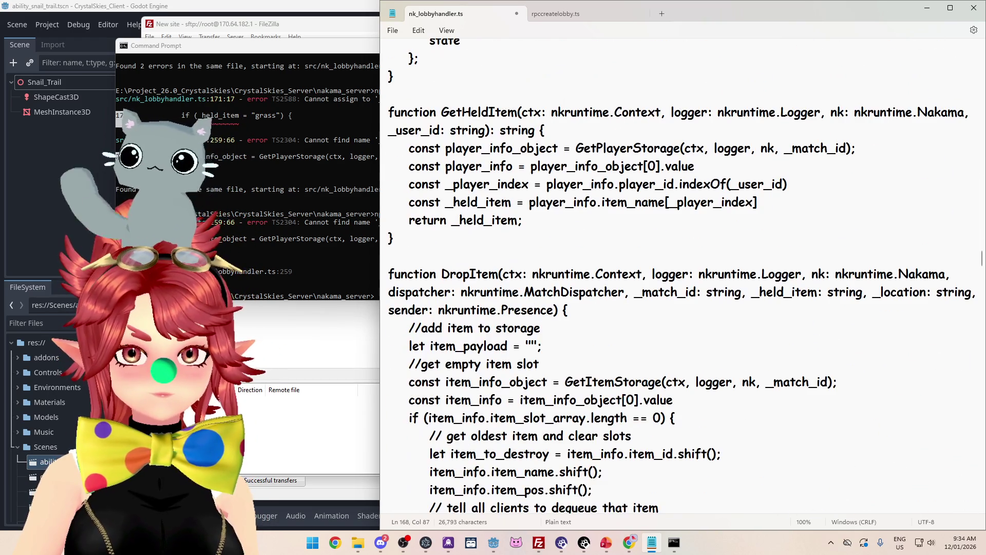
pyautogui.click(486, 131)
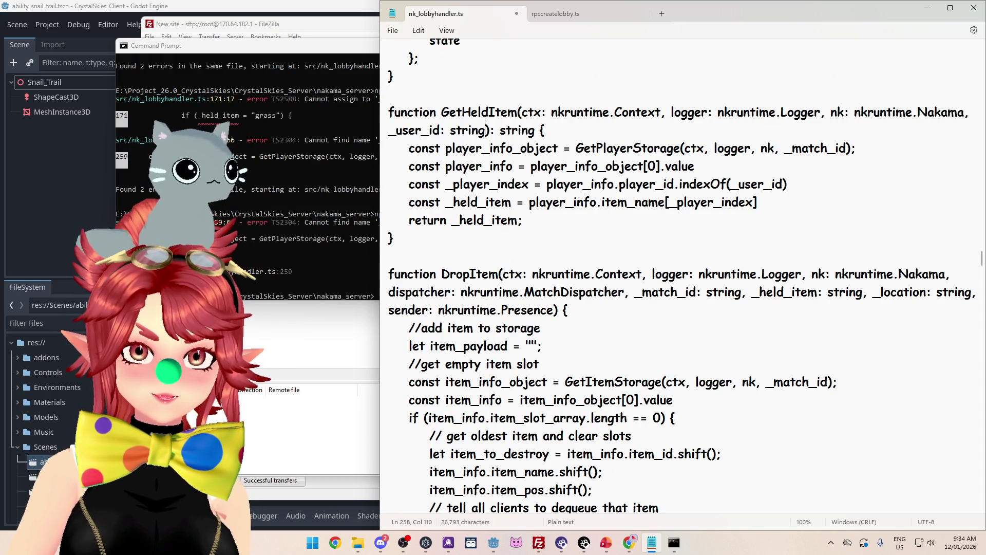
pyautogui.write(', _match_')
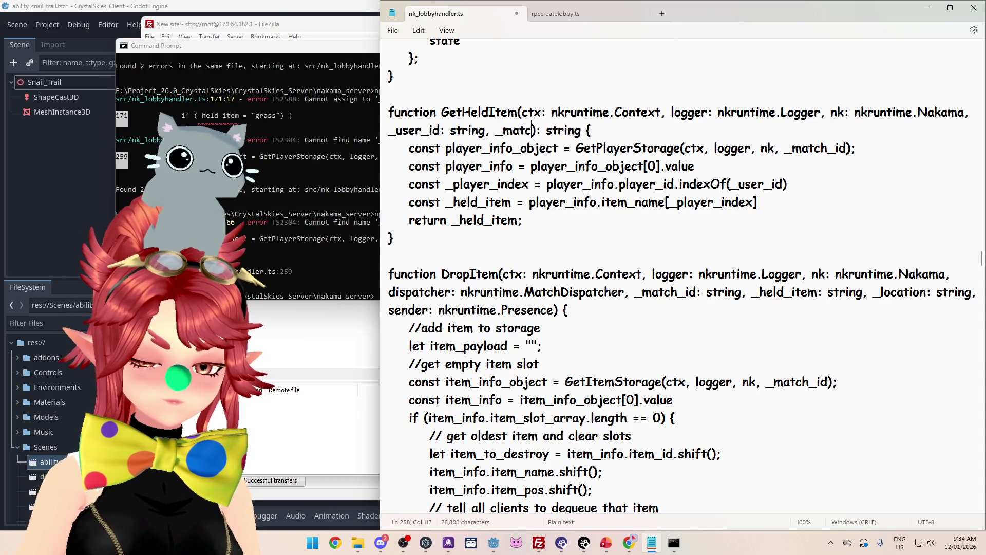
pyautogui.write('id:')
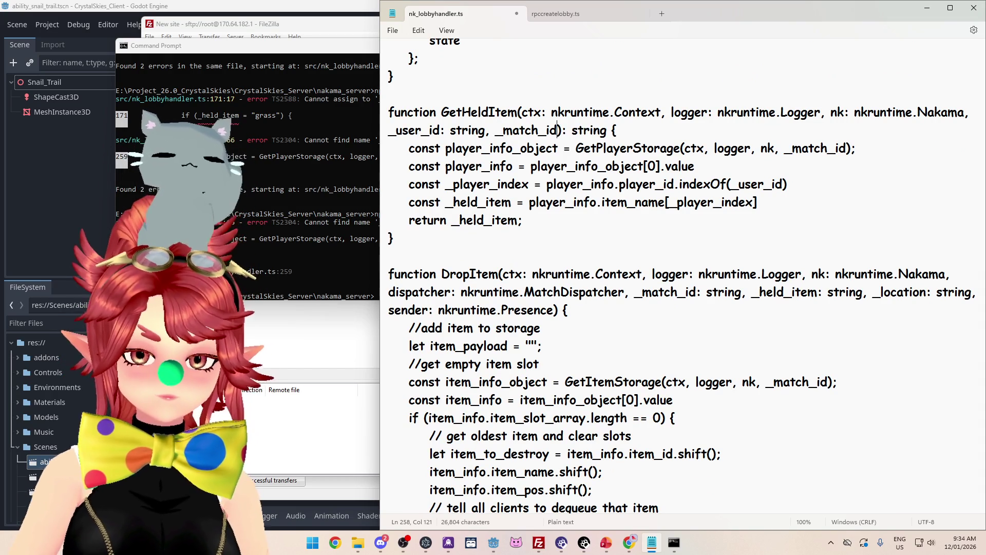
pyautogui.write(' string')
pyautogui.press('Down')
pyautogui.press('Down')
pyautogui.press('Down')
pyautogui.hotkey('ctrl', 's')
pyautogui.click(276, 196)
# Step: Run npx tsc, which reports a 'string | undefined' error at line 168, then return to Notepad
pyautogui.write('npx tsc')
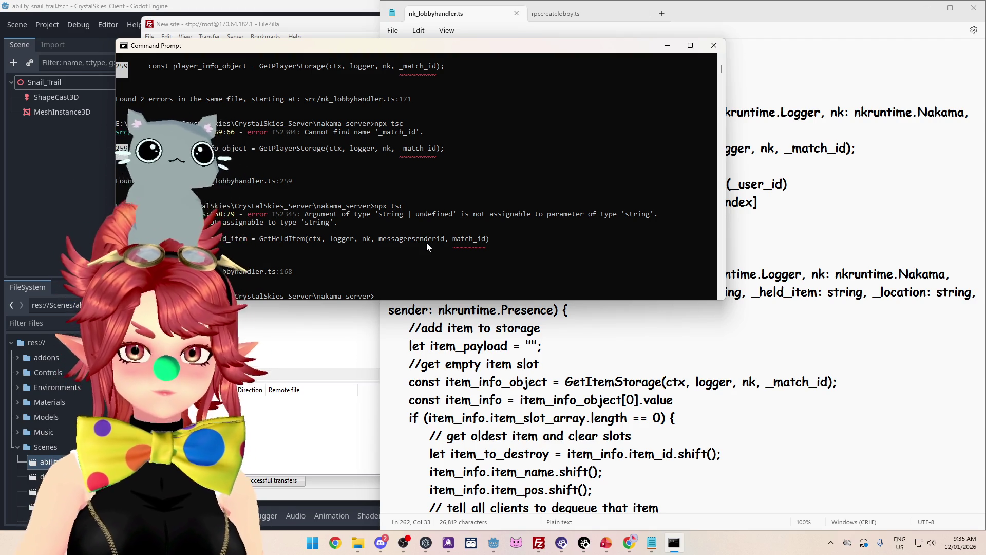
pyautogui.click(575, 364)
pyautogui.scroll(2, 576, 364)
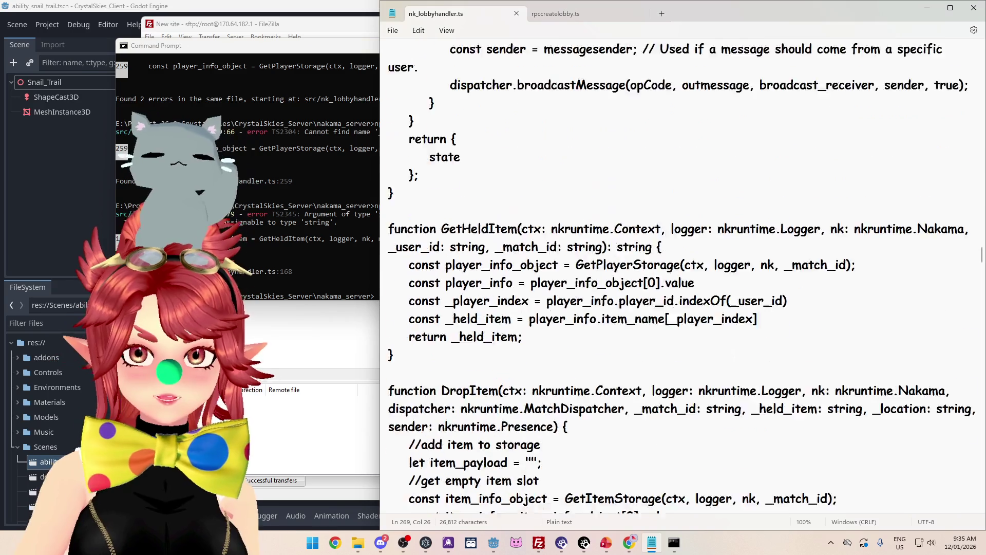
# Step: Wrap the grass branch's SpawnAbility broadcast in 'if (match_id !== undefined) {' with a closing brace
pyautogui.scroll(10, 683, 278)
pyautogui.scroll(3, 668, 278)
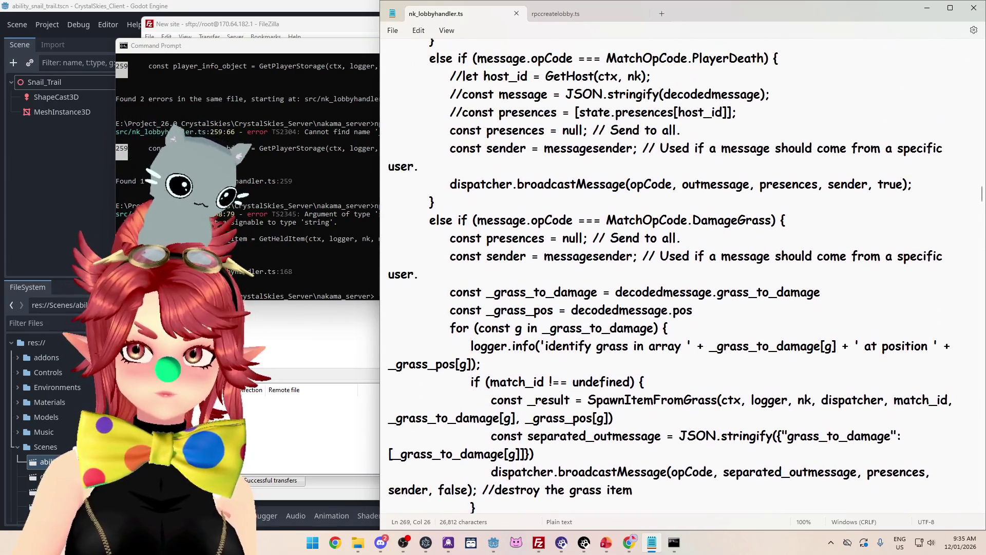
pyautogui.scroll(-4, 668, 277)
pyautogui.scroll(3, 641, 310)
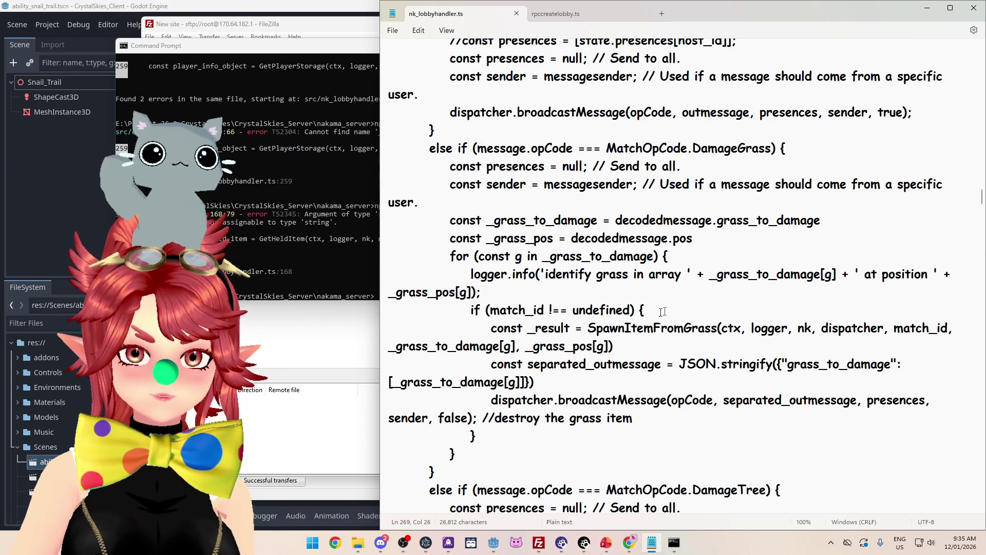
pyautogui.moveTo(615, 314); pyautogui.dragTo(376, 316)
pyautogui.scroll(8, 429, 315)
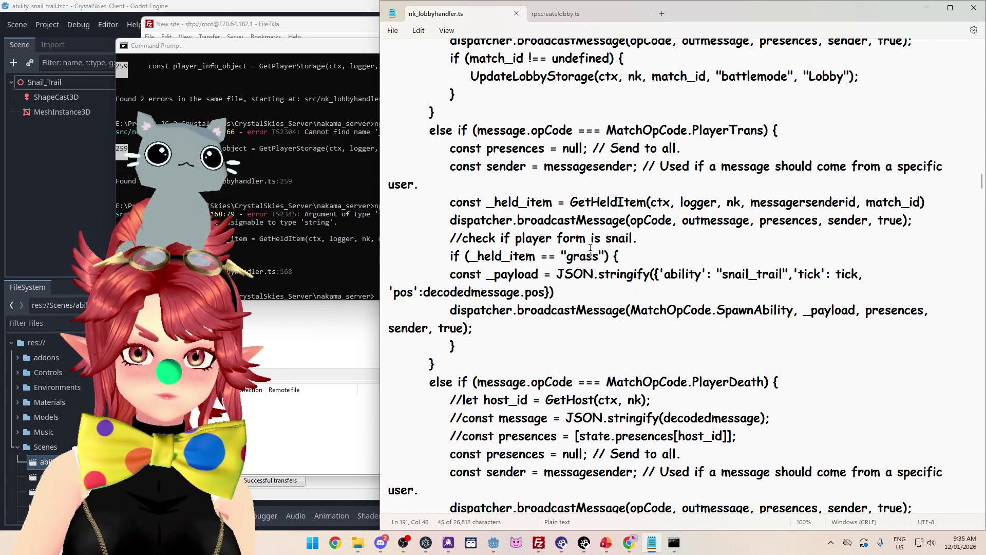
pyautogui.press('Return')
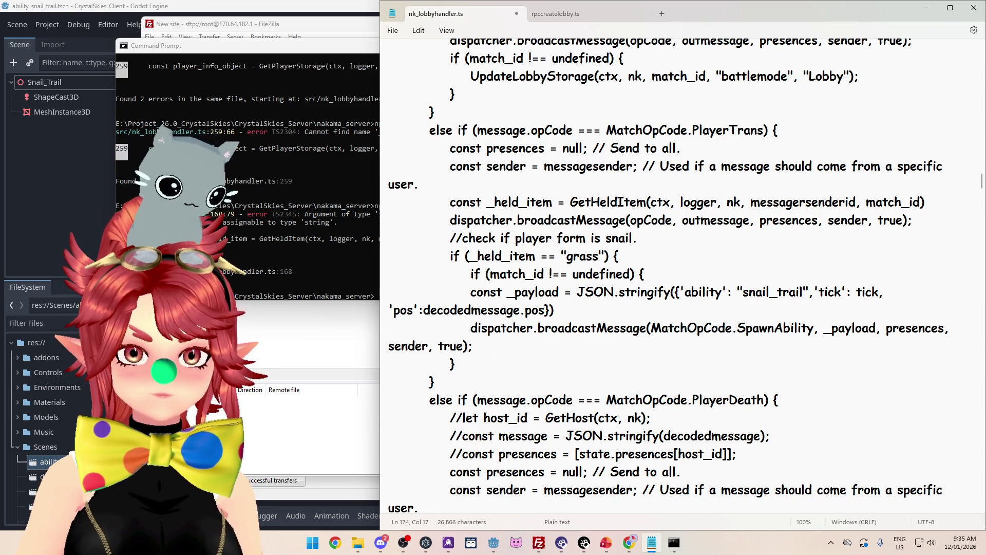
pyautogui.press('Return')
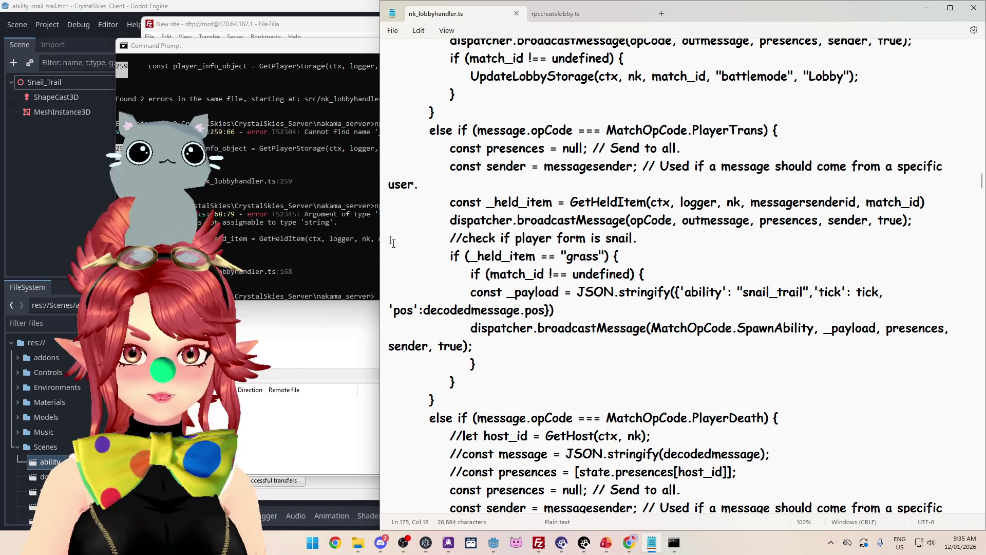
# Step: Rerun npx tsc, which still reports the 'string | undefined' error at line 168, then select the match_id check
pyautogui.click(375, 221)
pyautogui.press('Up')
pyautogui.press('Return')
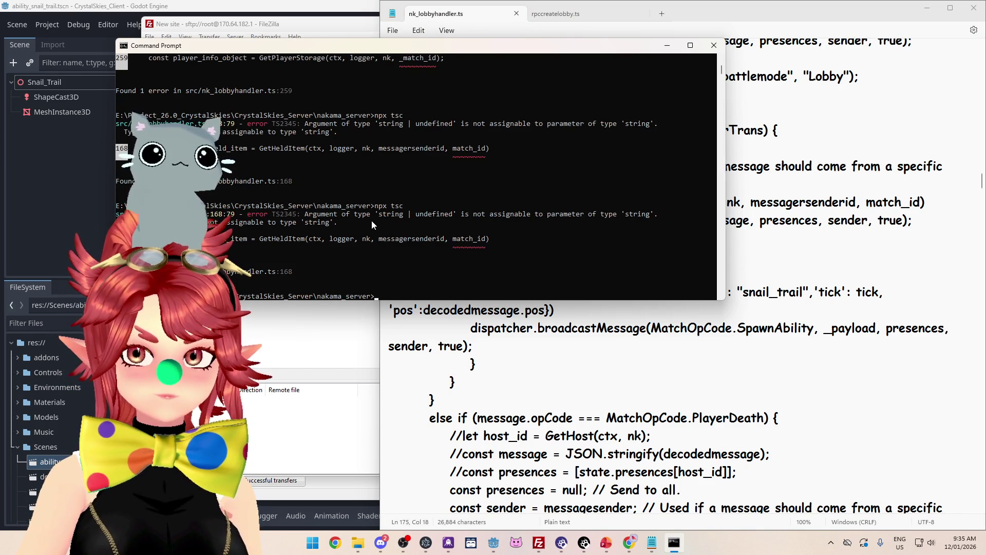
pyautogui.moveTo(730, 274); pyautogui.dragTo(389, 274)
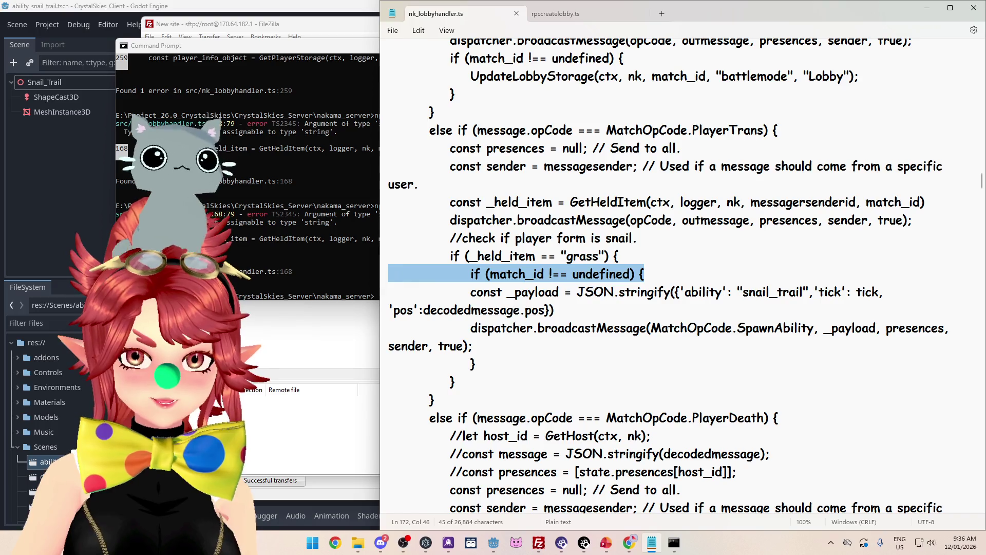
# Step: Move the match_id check out of the grass branch to above the GetHeldItem call
pyautogui.press('Delete')
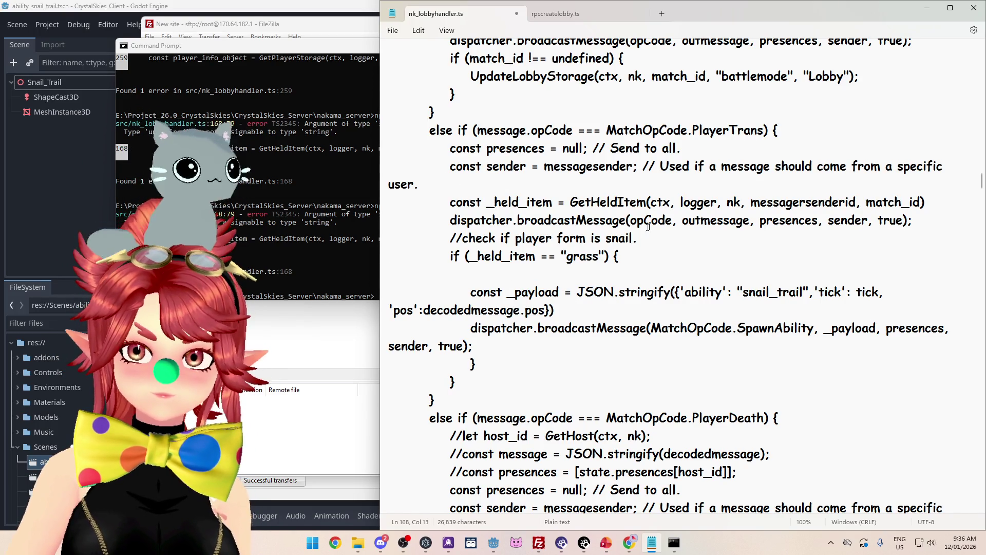
pyautogui.press('Return')
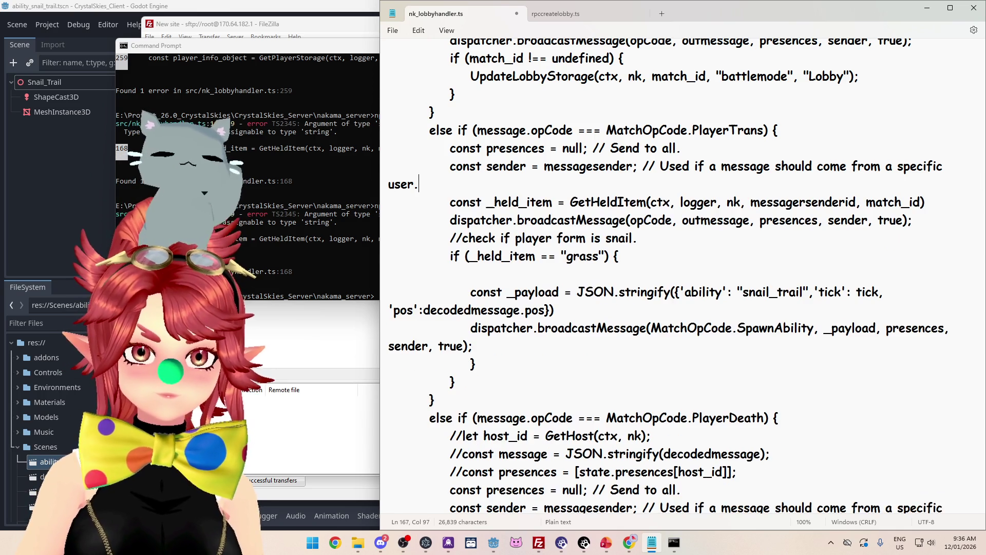
pyautogui.press('BackSpace')
pyautogui.press('BackSpace')
pyautogui.press('BackSpace')
pyautogui.scroll(-4, 668, 275)
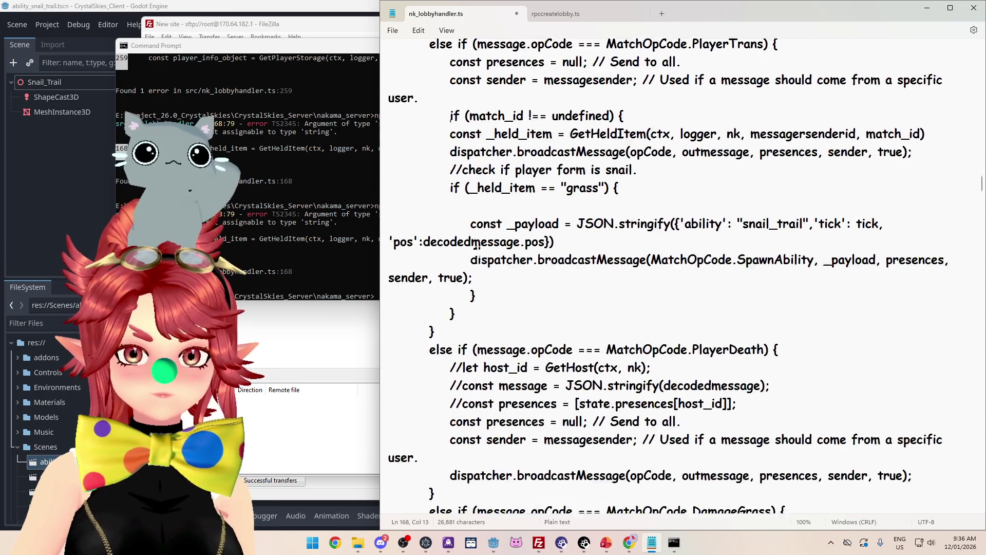
pyautogui.scroll(-1, 668, 275)
pyautogui.scroll(-1, 668, 275)
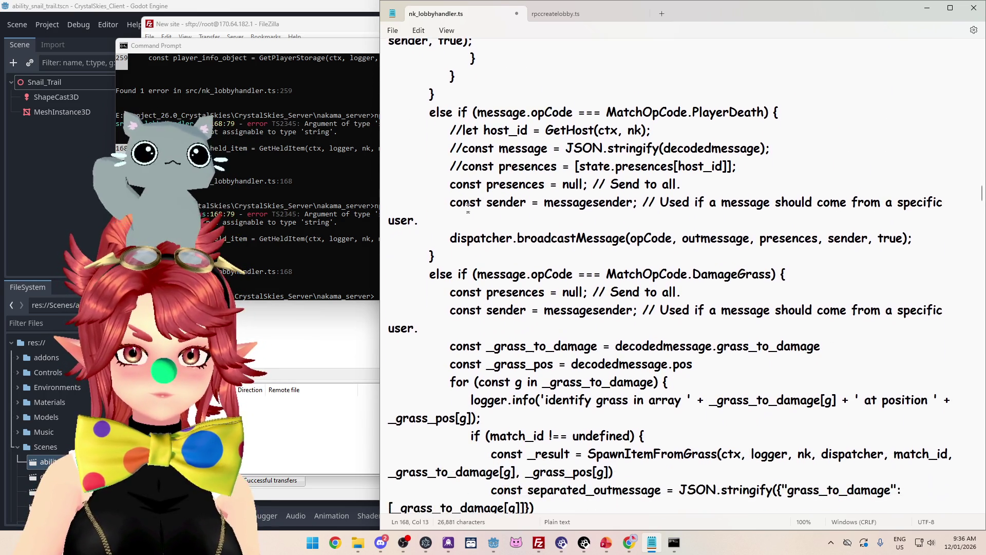
pyautogui.scroll(5, 668, 275)
# Step: Repair the const _payload declaration under the grass check and delete the stray closing brace
pyautogui.click(487, 239)
pyautogui.press('BackSpace')
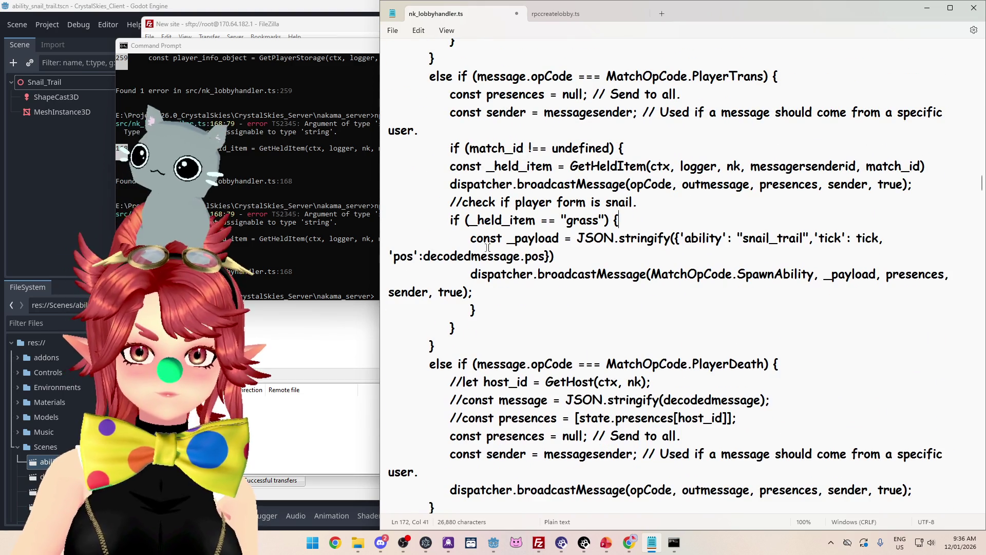
pyautogui.press('BackSpace')
pyautogui.press('BackSpace')
pyautogui.press('BackSpace')
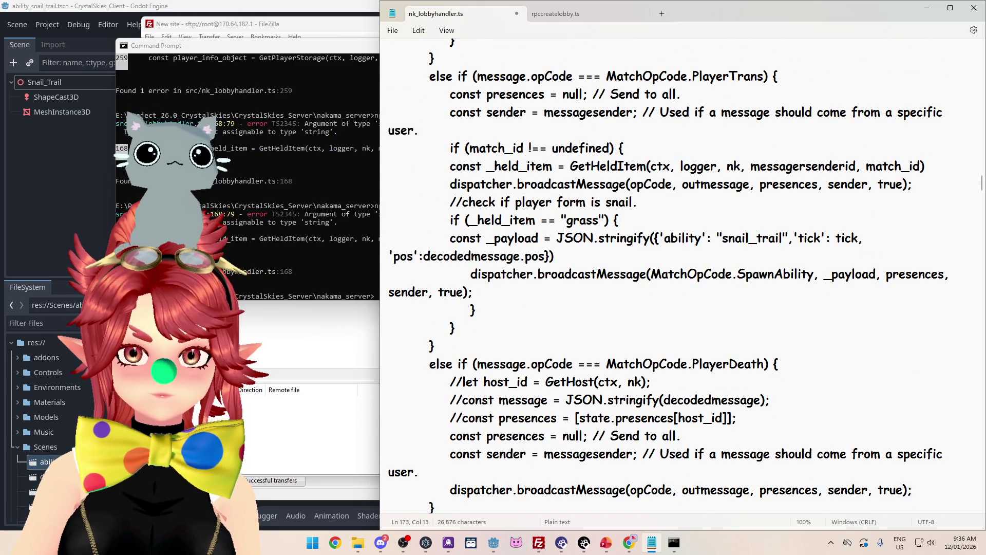
pyautogui.press('Tab')
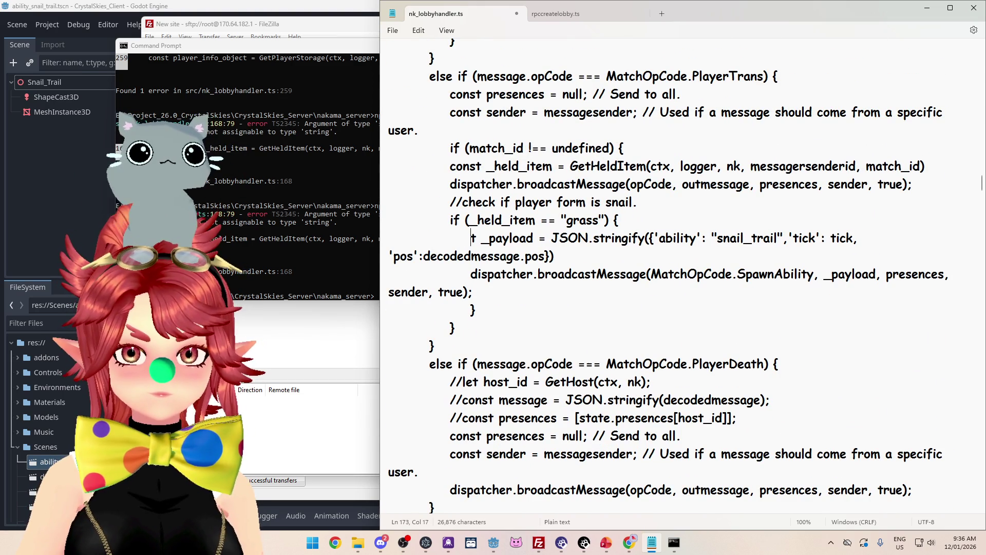
pyautogui.write('cons')
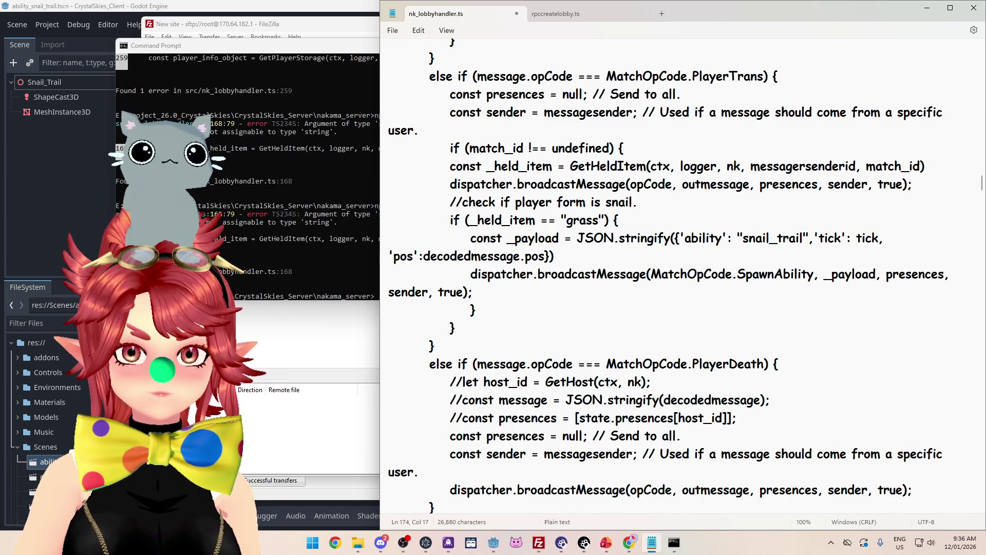
pyautogui.press('BackSpace')
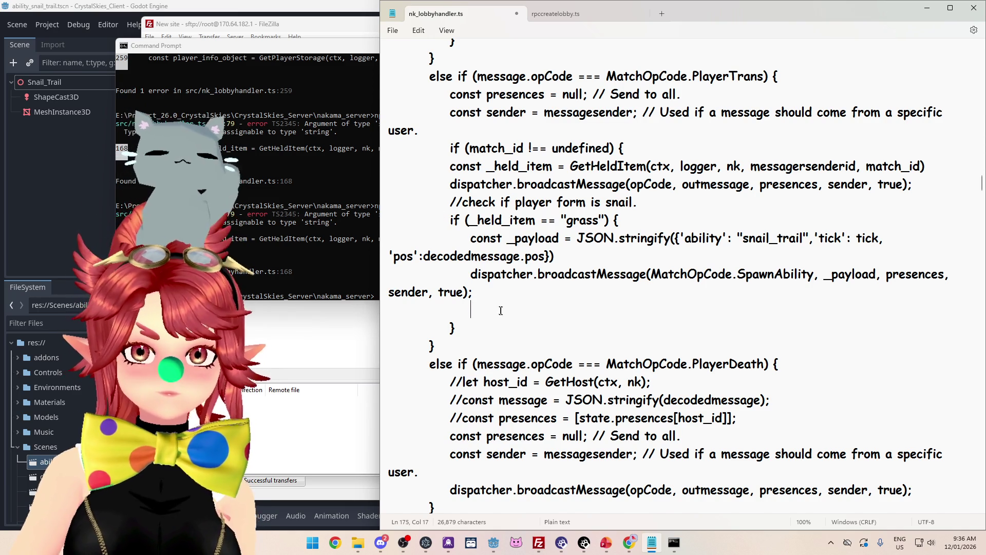
# Step: Add a blank line above the snail check and indent the _held_item and broadcast lines into the match_id block
pyautogui.scroll(3, 482, 220)
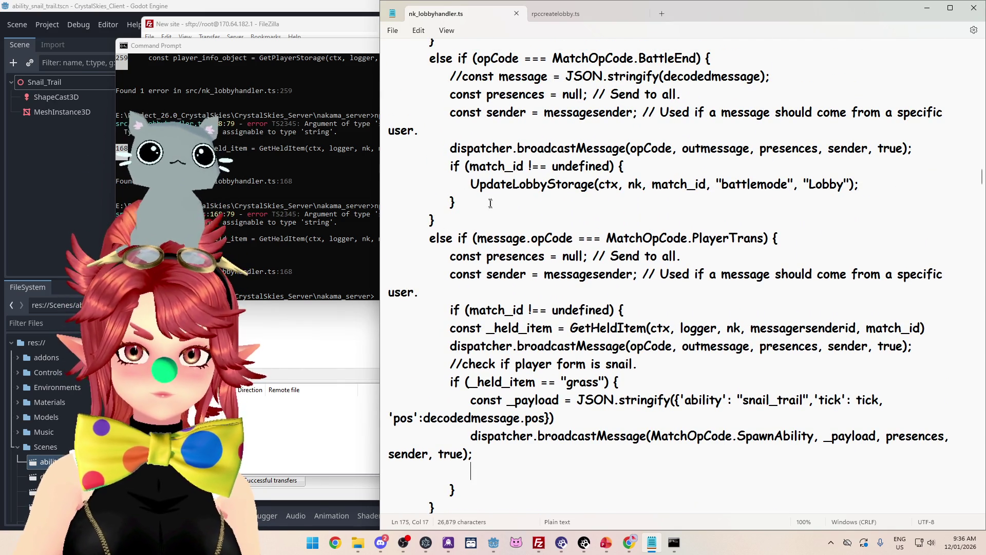
pyautogui.scroll(-3, 558, 205)
pyautogui.click(499, 239)
pyautogui.scroll(-3, 462, 232)
pyautogui.press('Down')
pyautogui.press('Down')
pyautogui.press('Home')
pyautogui.press('Down')
pyautogui.press('Down')
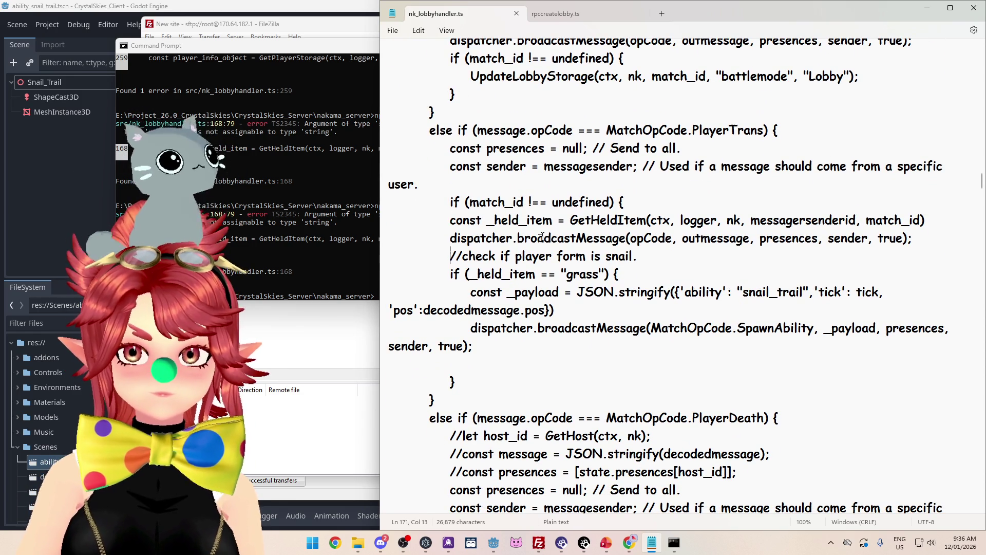
pyautogui.press('Return')
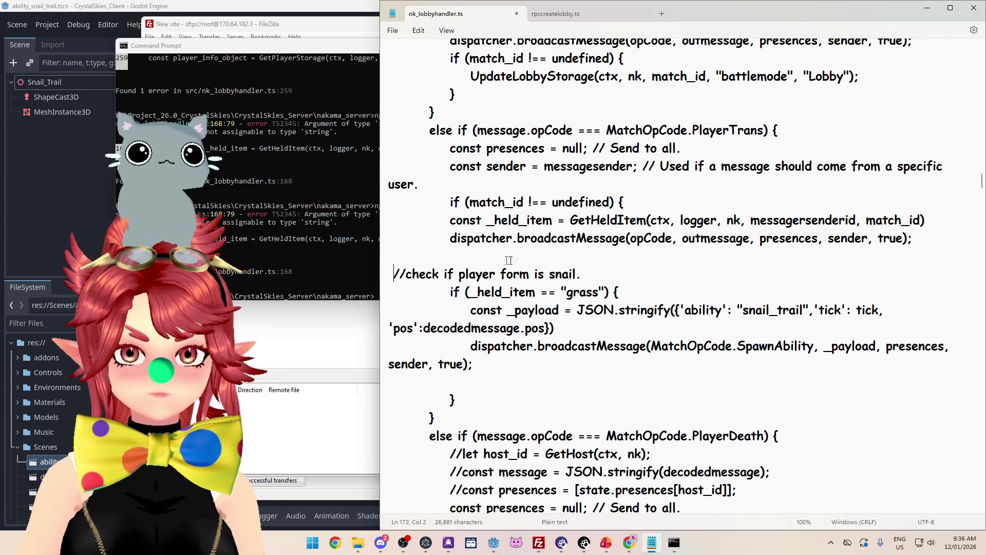
pyautogui.press('Up')
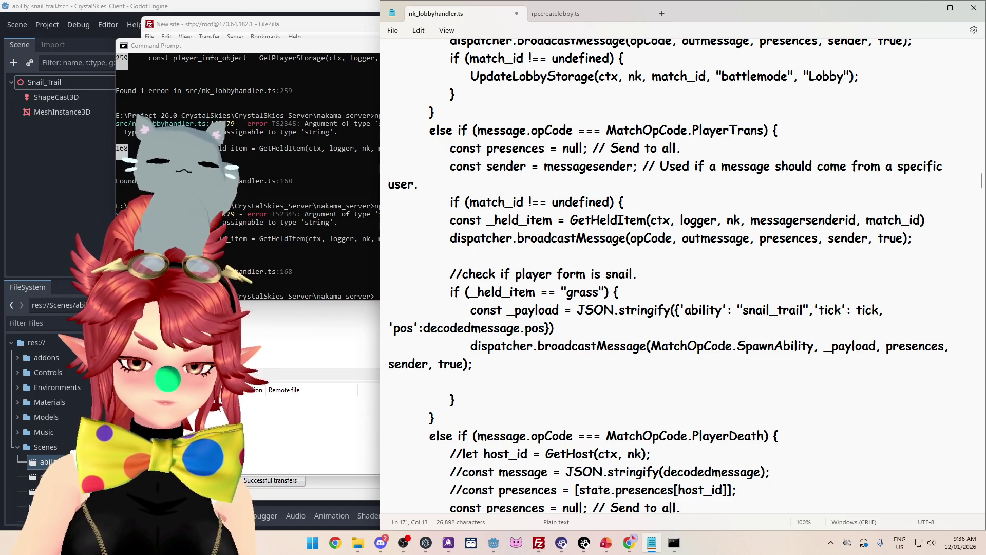
pyautogui.write('}')
pyautogui.click(450, 220)
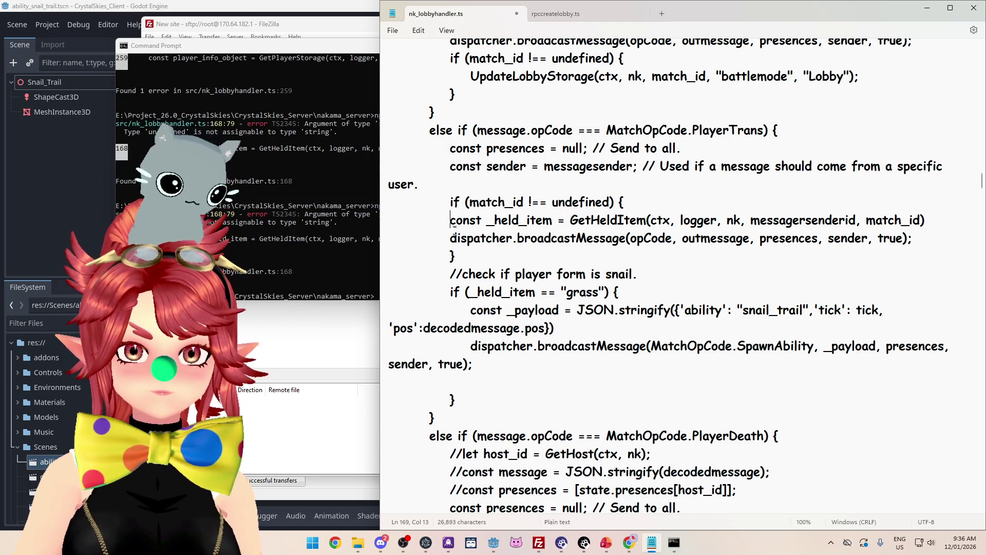
pyautogui.click(450, 238)
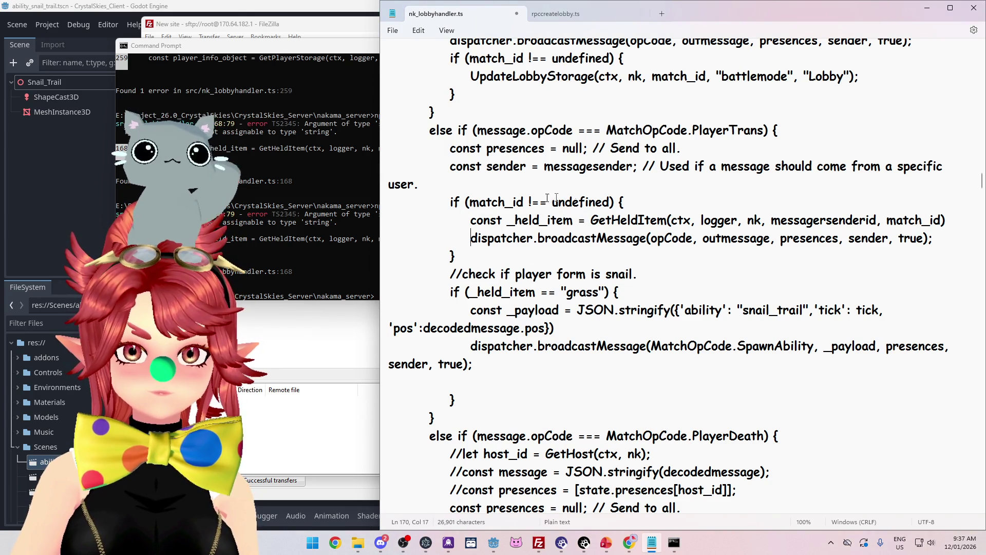
# Step: Recompile with npx tsc in Command Prompt
pyautogui.click(319, 207)
pyautogui.press('Up')
pyautogui.press('Return')
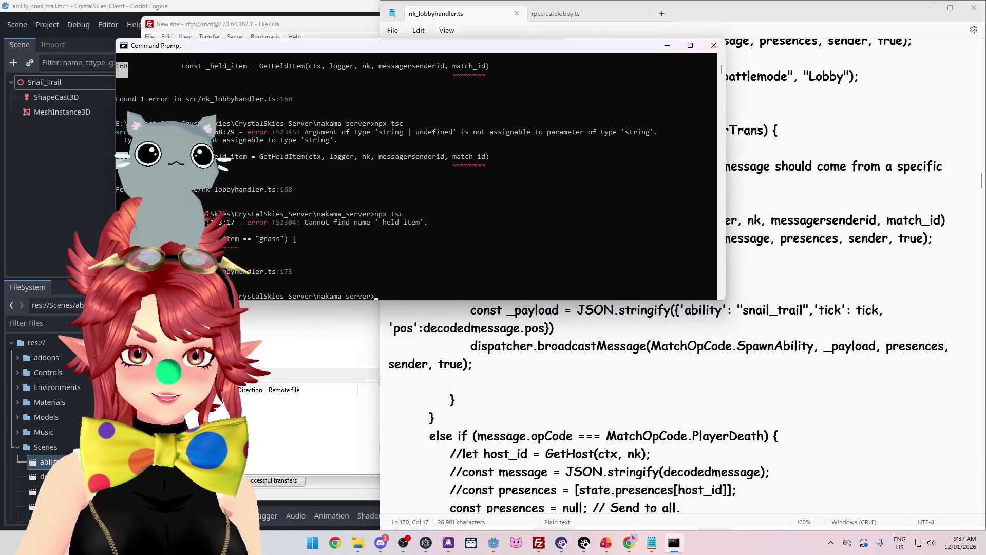
# Step: Return to nk_lobbyhandler.ts in Notepad after the TS2304 _held_item error at line 173
pyautogui.click(473, 363)
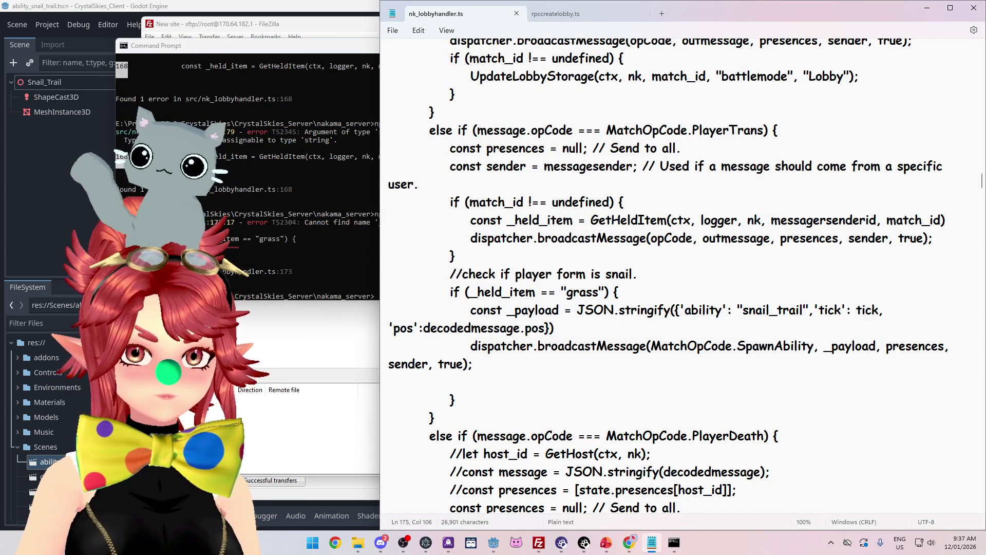
# Step: Cut the snail-check comment and grass condition block and paste it inside the match_id block
pyautogui.click(493, 292)
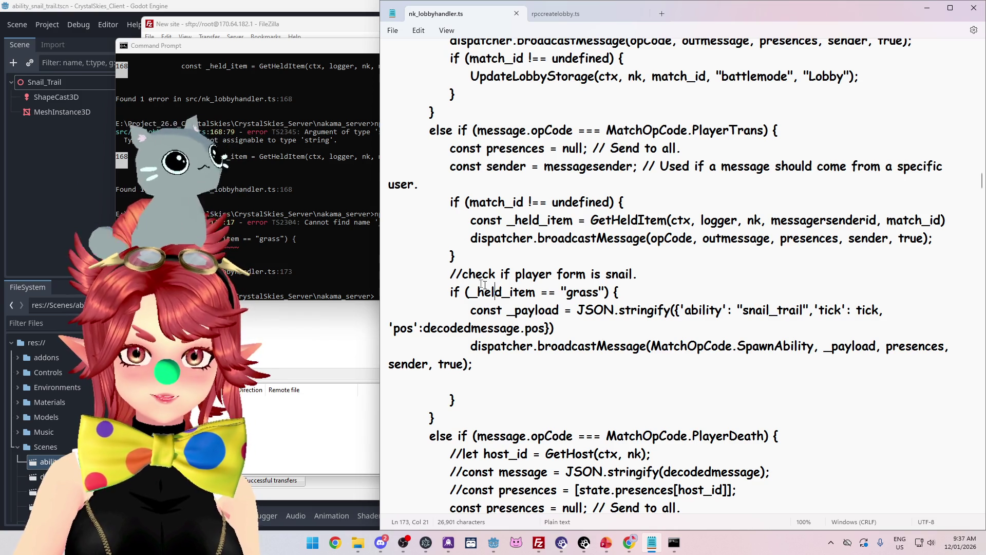
pyautogui.moveTo(450, 291); pyautogui.dragTo(623, 293)
pyautogui.click(451, 255)
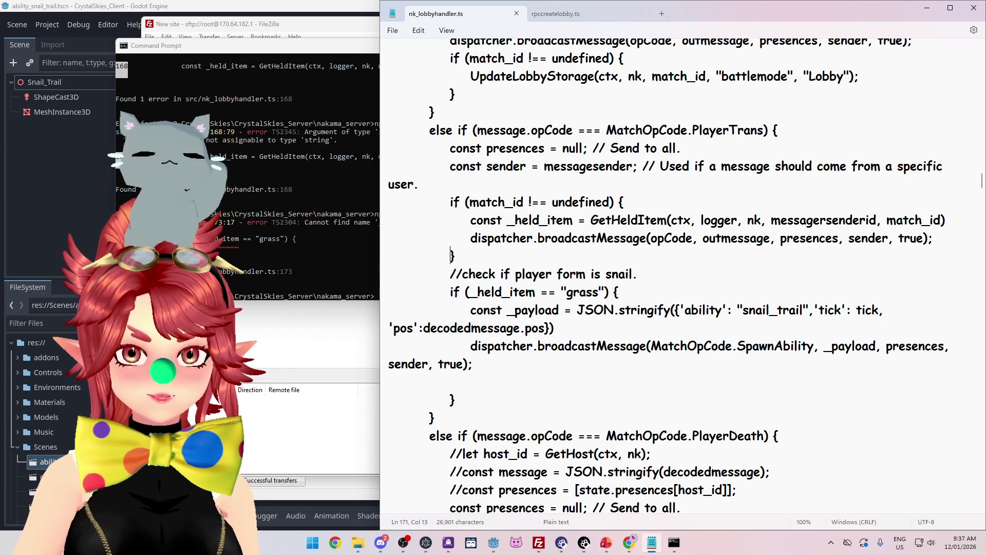
pyautogui.press('Home')
pyautogui.press('Return')
pyautogui.press('Up')
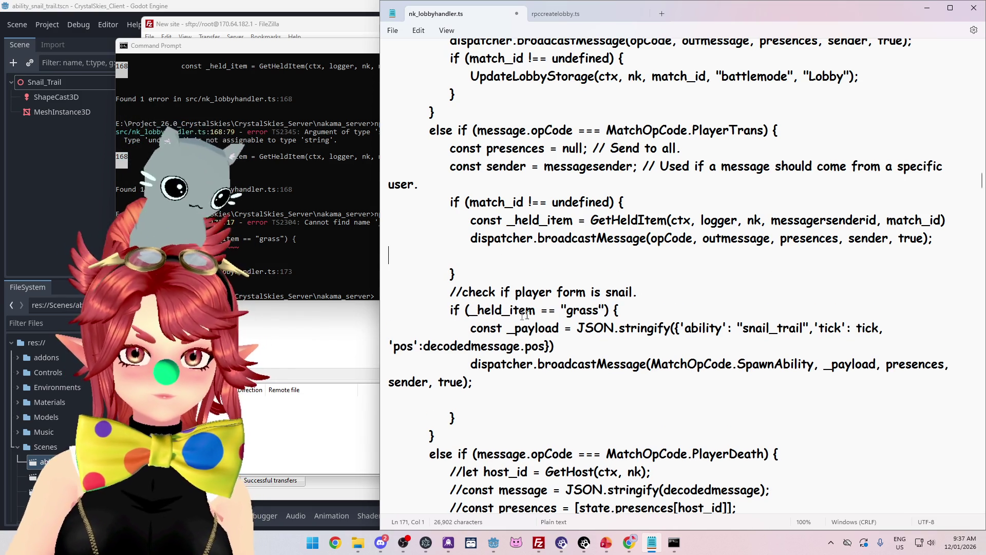
pyautogui.moveTo(450, 292)
pyautogui.mouseDown()
pyautogui.moveTo(626, 309)
pyautogui.moveTo(699, 365)
pyautogui.moveTo(907, 373)
pyautogui.moveTo(473, 382)
pyautogui.mouseUp()
pyautogui.hotkey('ctrl', 'x')
pyautogui.click(479, 255)
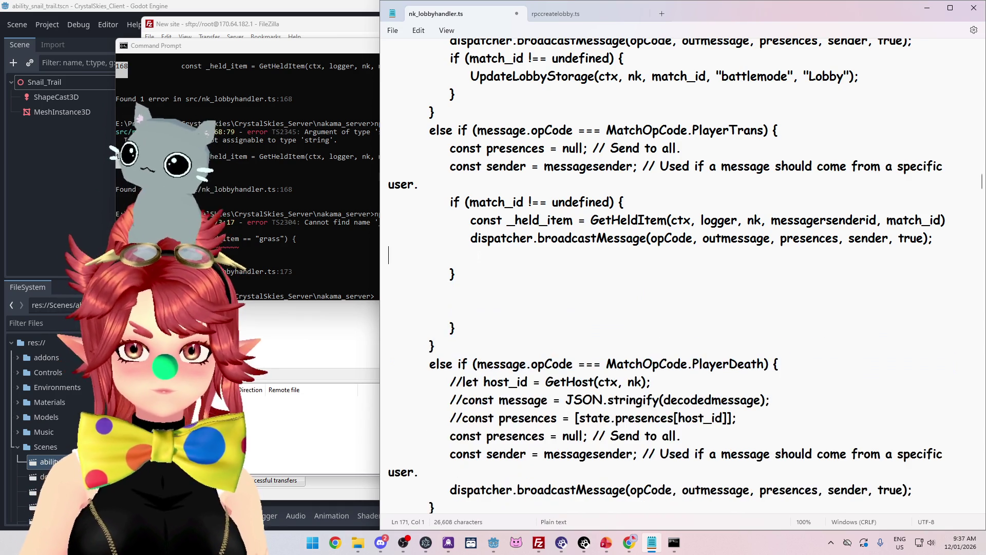
pyautogui.hotkey('ctrl', 'v')
# Step: Re-indent the pasted grass check lines and delete the leftover blank lines
pyautogui.click(389, 256)
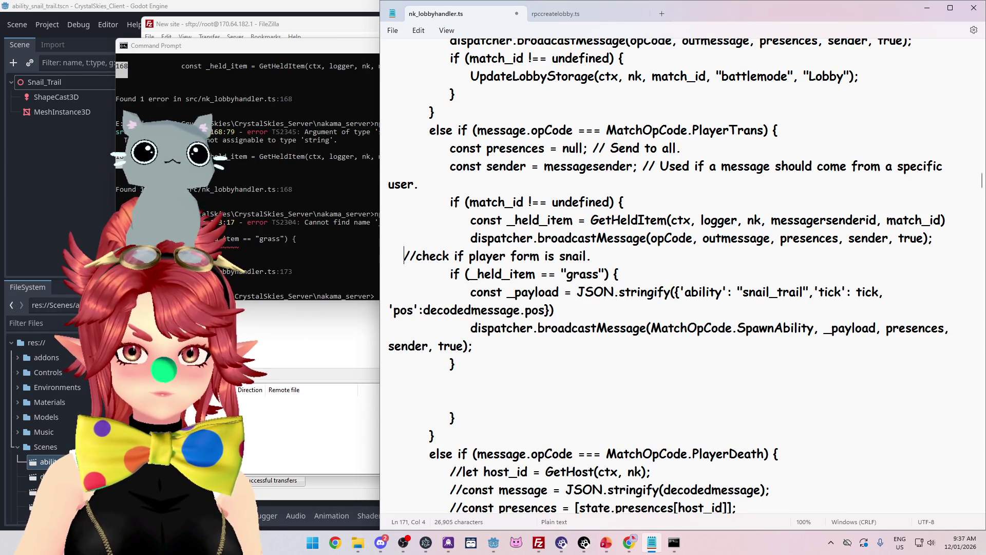
pyautogui.click(451, 274)
pyautogui.click(470, 291)
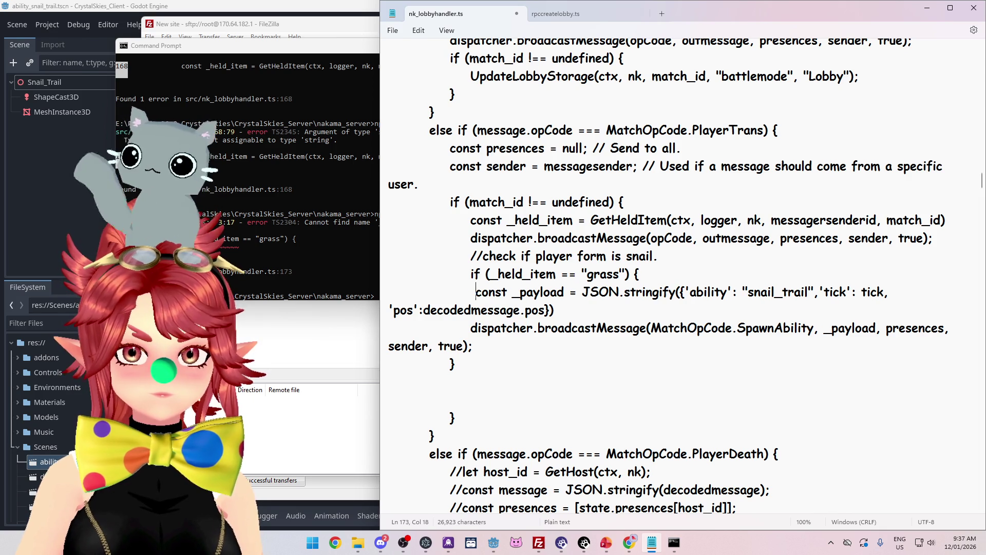
pyautogui.click(471, 328)
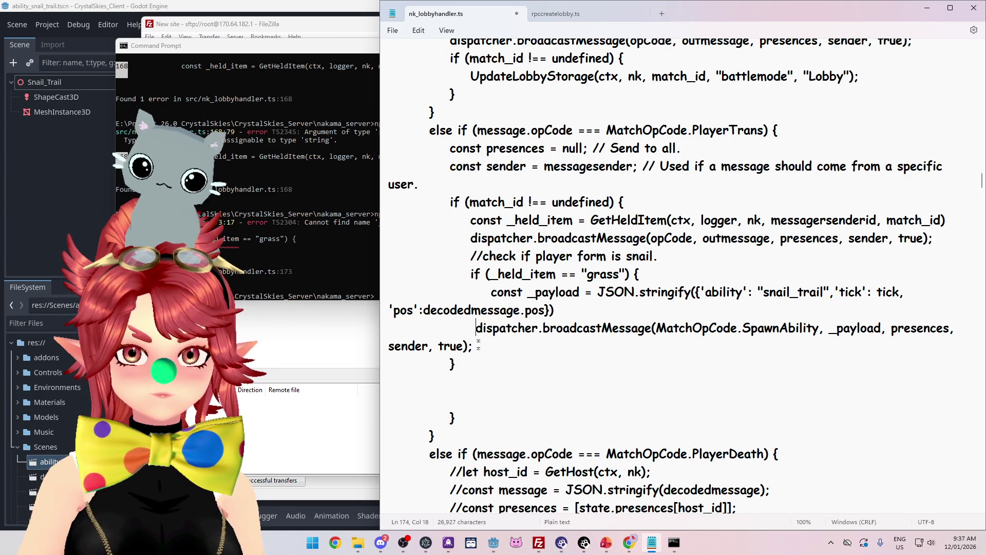
pyautogui.click(450, 363)
pyautogui.doubleClick(444, 399)
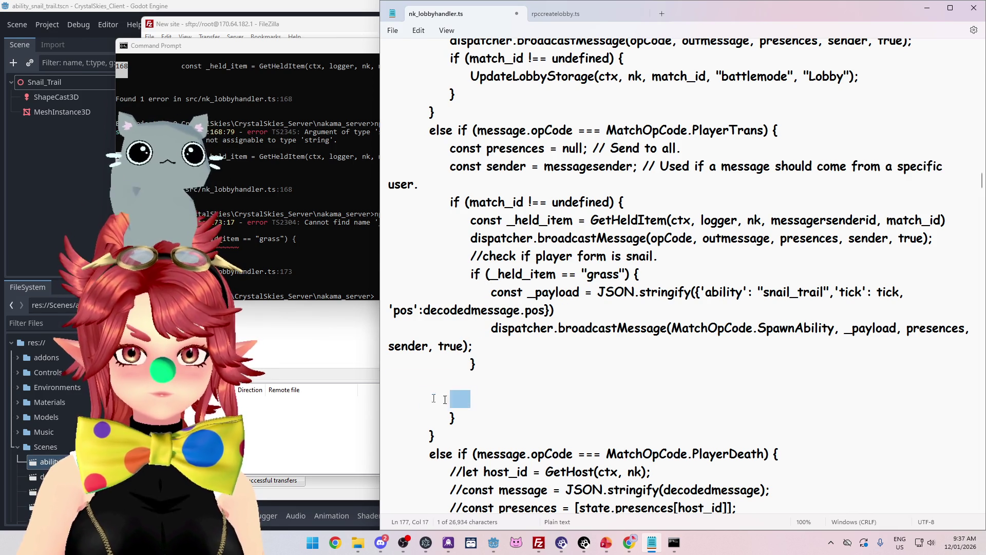
pyautogui.press('BackSpace')
pyautogui.press('BackSpace')
pyautogui.press('BackSpace')
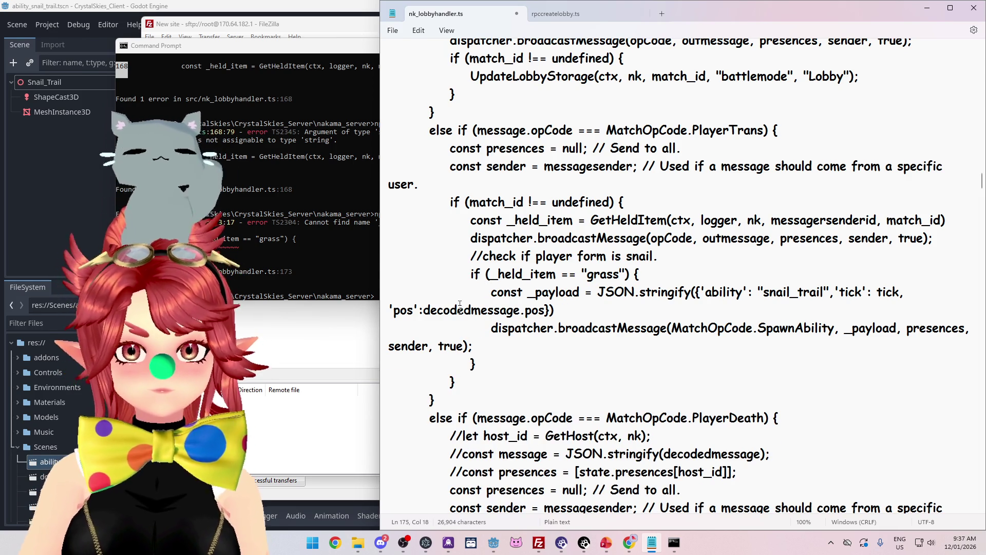
# Step: Rerun the npx tsc compile in Command Prompt, then switch to FileZilla
pyautogui.click(293, 248)
pyautogui.press('Up')
pyautogui.press('Return')
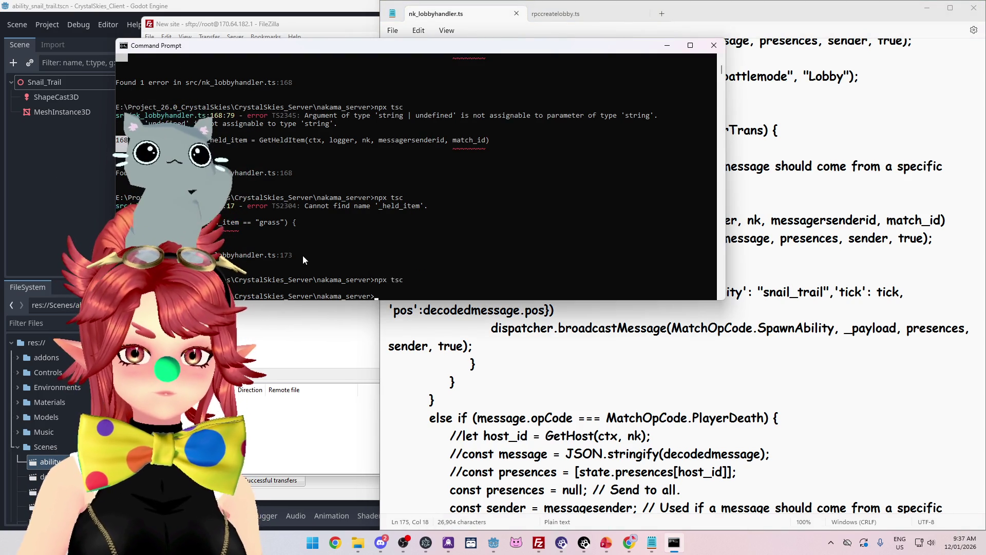
pyautogui.click(539, 545)
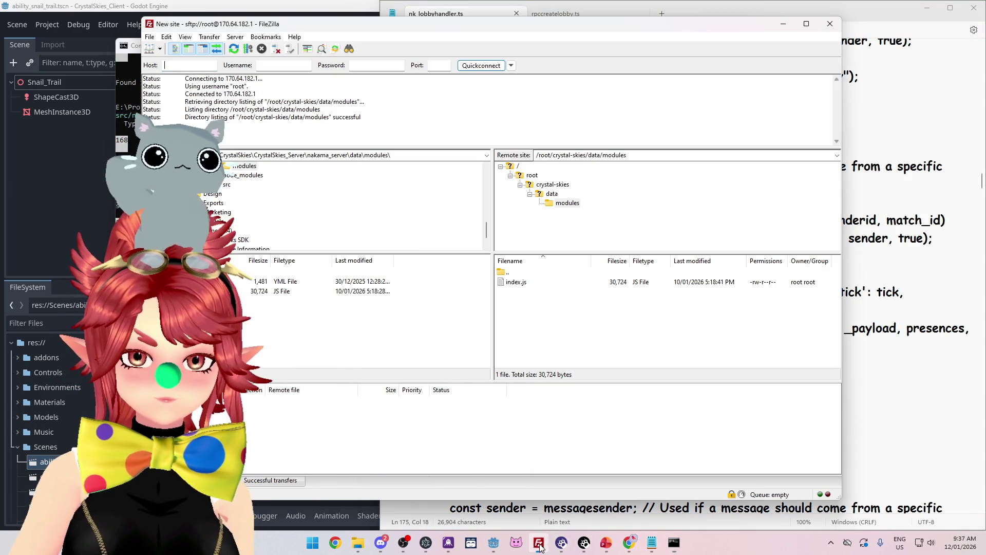
# Step: Delete the remote index.js in /root/crystal-skies/data/modules and upload the local 31,521-byte index.js
pyautogui.click(544, 282)
pyautogui.press('Delete')
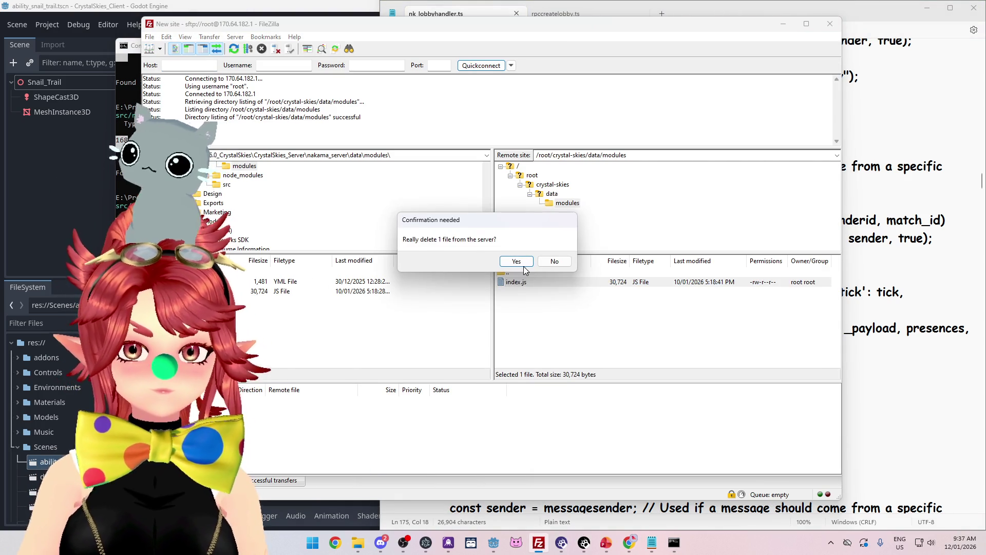
pyautogui.click(524, 266)
pyautogui.moveTo(370, 291); pyautogui.dragTo(564, 312)
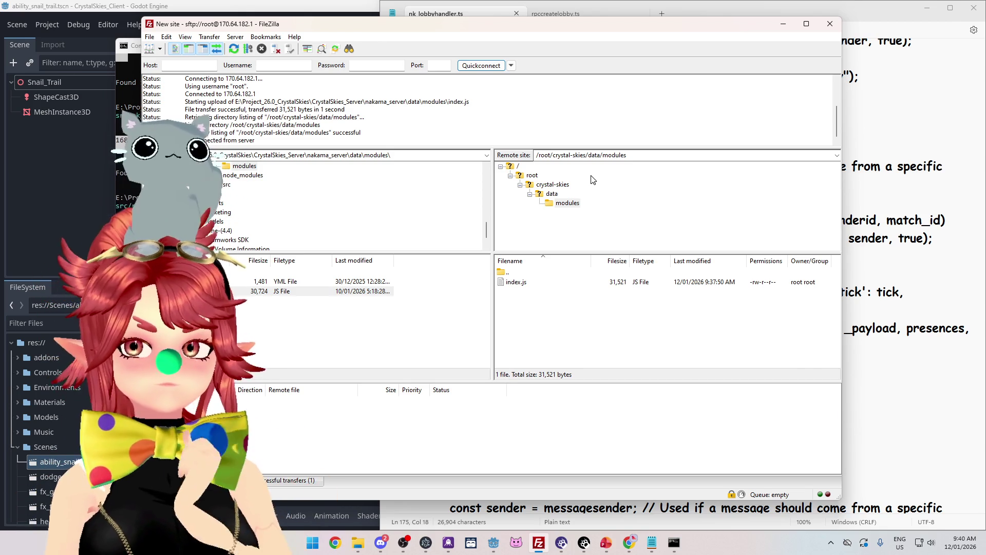
pyautogui.moveTo(562, 29)
pyautogui.mouseDown()
pyautogui.moveTo(519, 35)
pyautogui.moveTo(538, 42)
pyautogui.mouseUp()
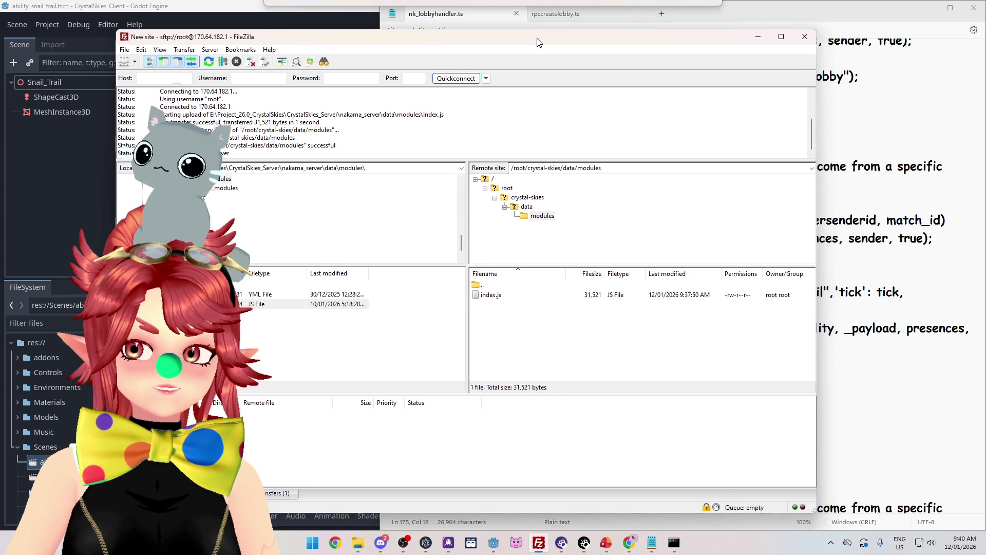
pyautogui.moveTo(722, 43); pyautogui.dragTo(665, 40)
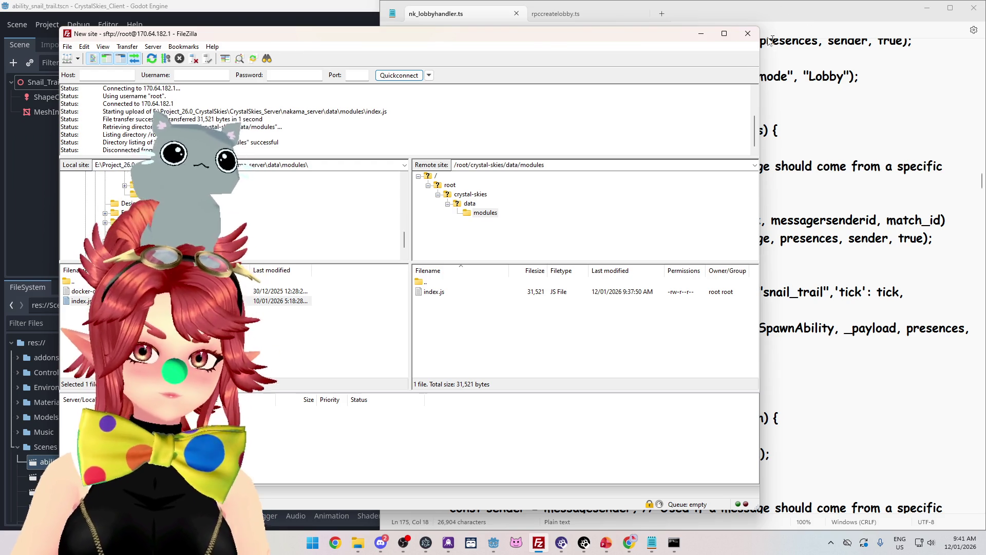
pyautogui.moveTo(549, 41)
pyautogui.mouseDown()
pyautogui.moveTo(655, 46)
pyautogui.moveTo(640, 43)
pyautogui.mouseUp()
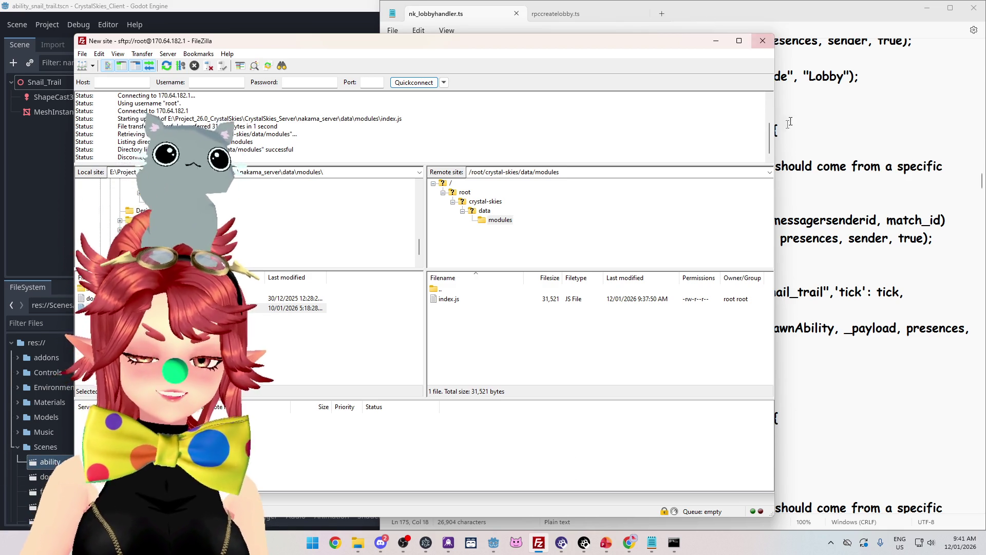
# Step: Move the file transfer window aside and bring up the DigitalOcean droplet web console
pyautogui.click(630, 547)
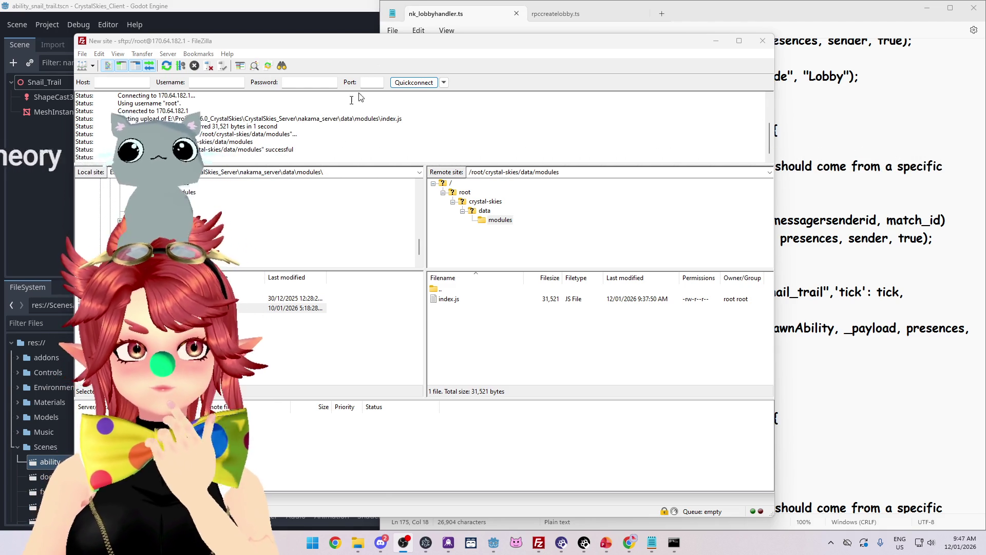
pyautogui.moveTo(582, 46); pyautogui.dragTo(580, 45)
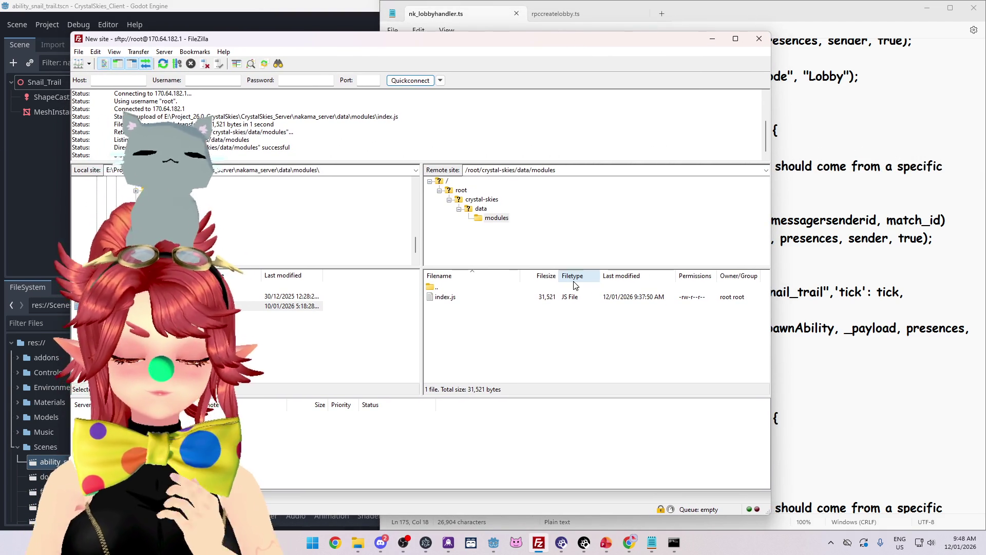
pyautogui.click(636, 548)
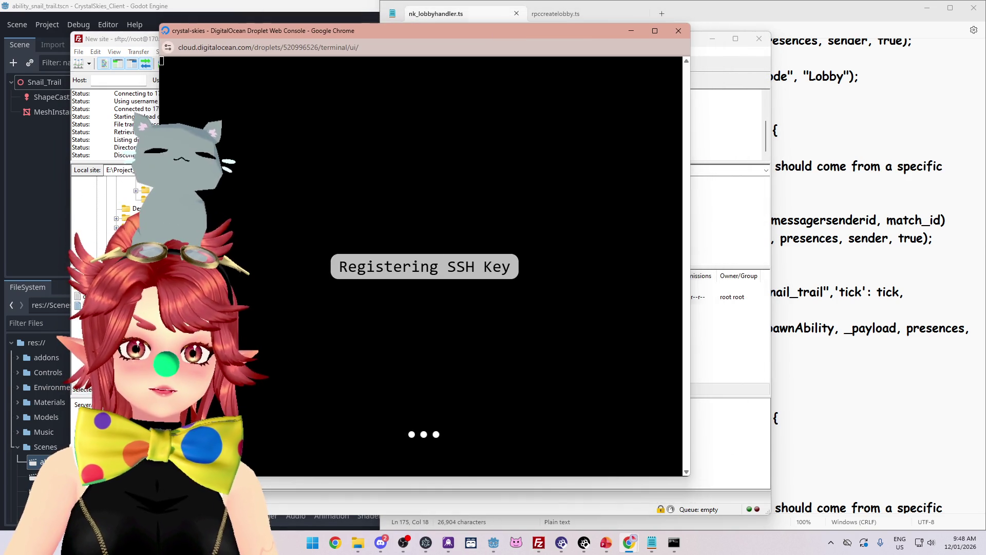
# Step: Reposition the DigitalOcean web console window while the SSH login to the crystal-skies droplet completes
pyautogui.moveTo(461, 44); pyautogui.dragTo(489, 67)
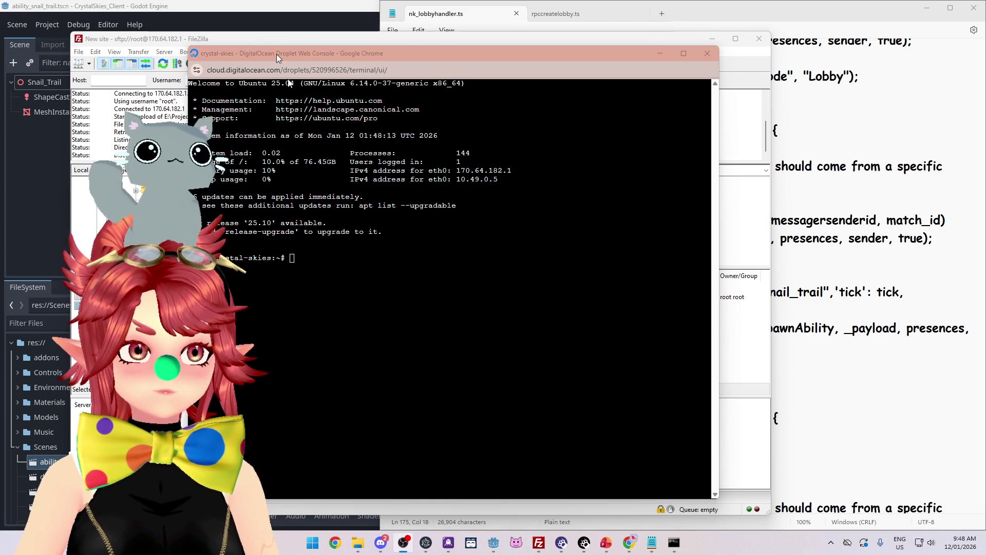
pyautogui.moveTo(446, 58); pyautogui.dragTo(460, 57)
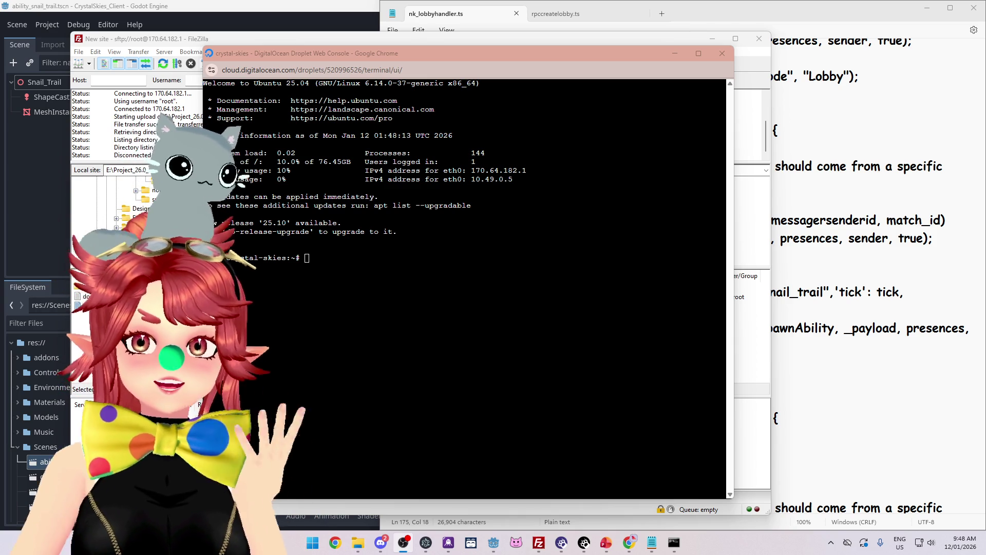
pyautogui.moveTo(482, 55); pyautogui.dragTo(485, 51)
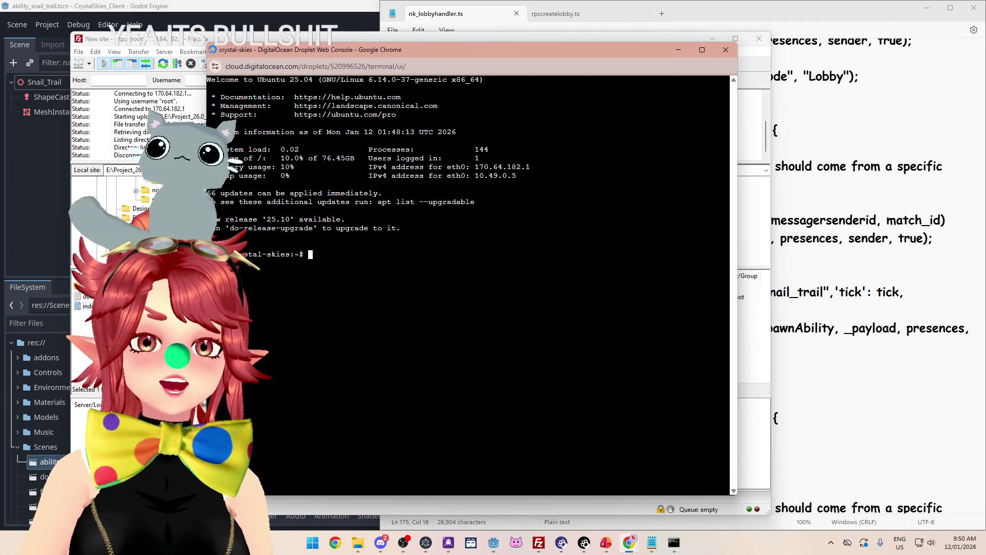
pyautogui.hotkey('alt', 'Tab')
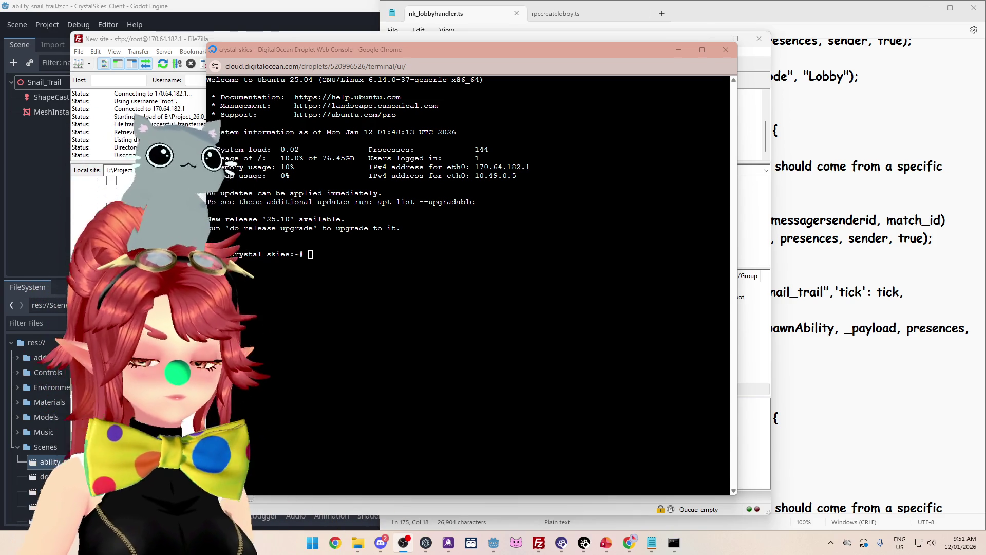
pyautogui.moveTo(483, 57)
pyautogui.mouseDown()
pyautogui.moveTo(525, 49)
pyautogui.moveTo(475, 32)
pyautogui.moveTo(545, 42)
pyautogui.moveTo(474, 51)
pyautogui.mouseUp()
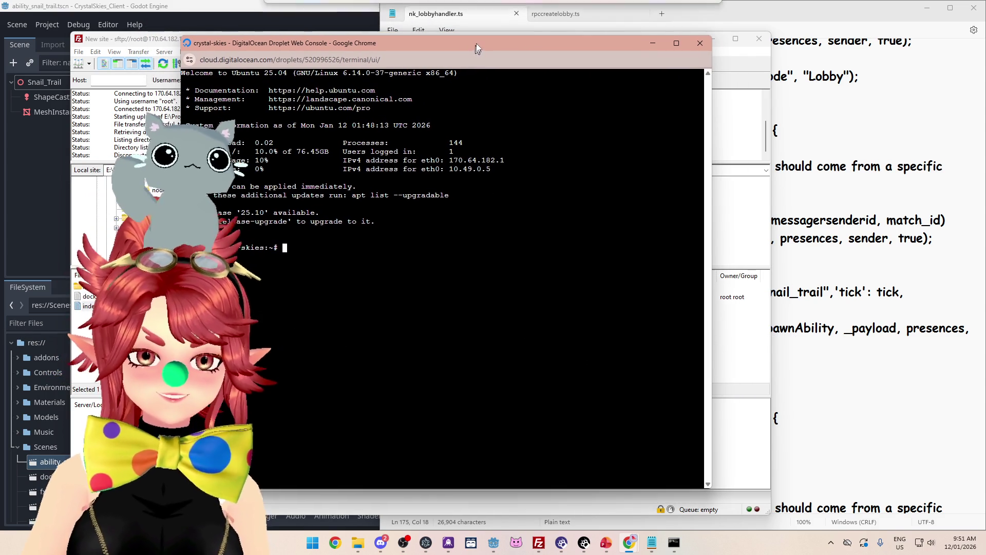
# Step: Change into the crystal-skies folder using cd with tab completion
pyautogui.write('cd crysr')
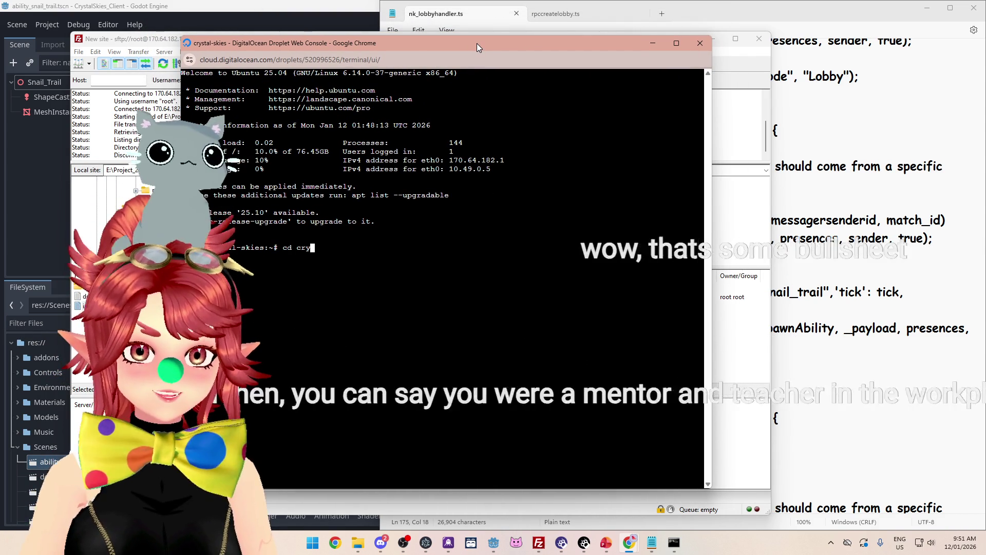
pyautogui.press('Tab')
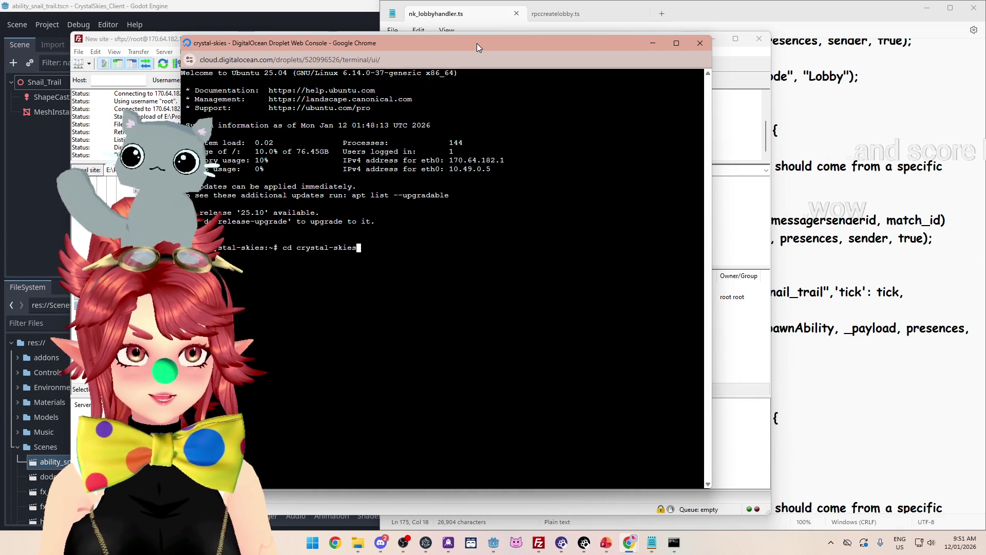
pyautogui.press('Return')
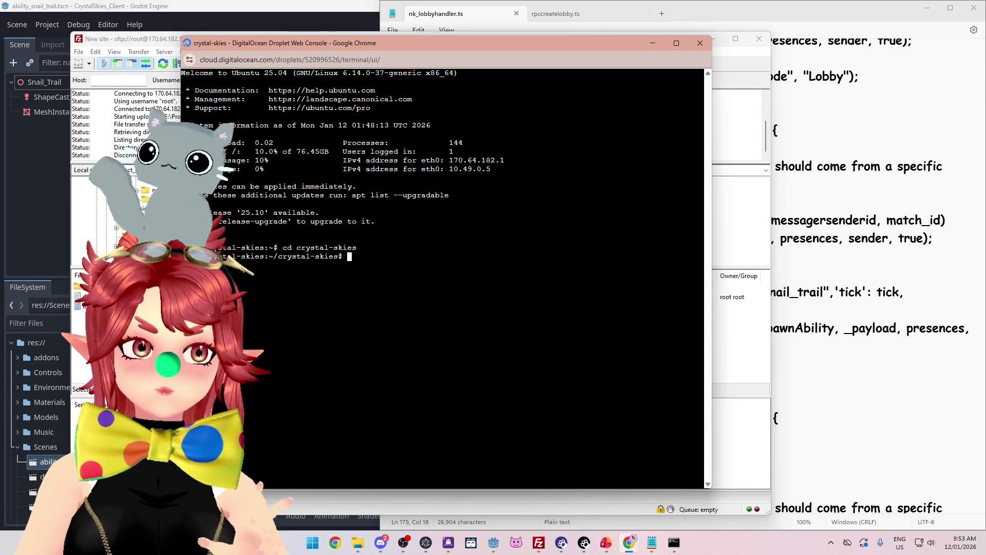
# Step: Nudge the web console window right and up into its final screen position
pyautogui.moveTo(485, 47); pyautogui.dragTo(531, 47)
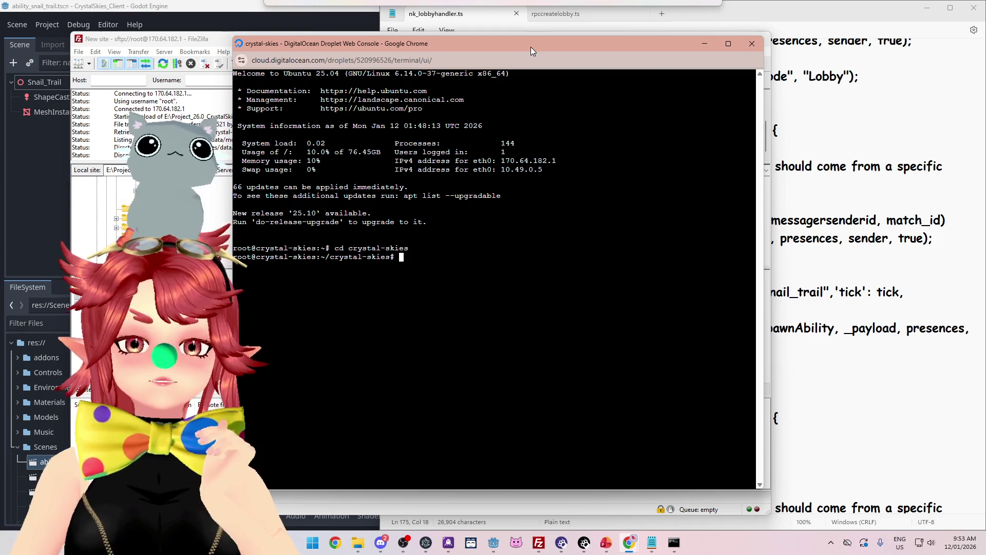
pyautogui.moveTo(531, 47); pyautogui.dragTo(525, 36)
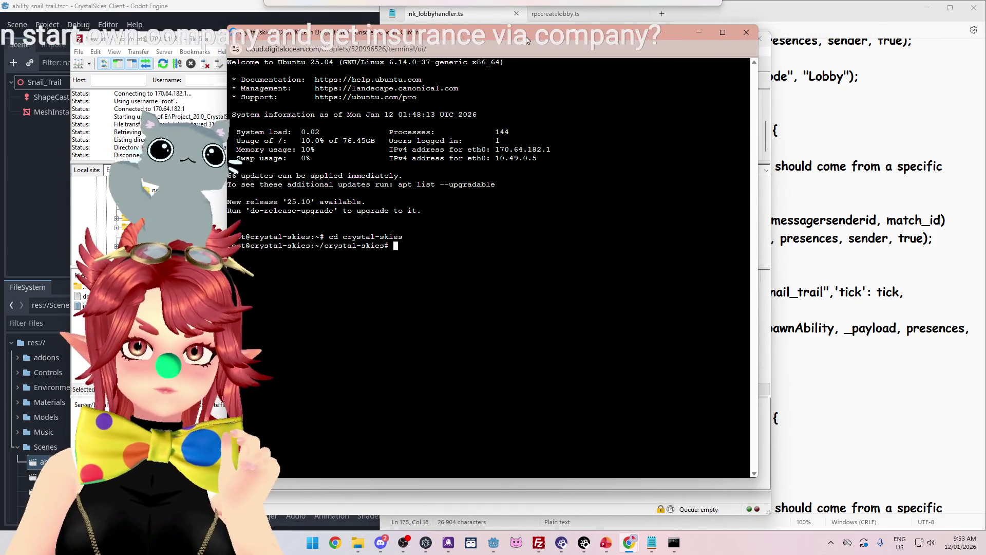
pyautogui.moveTo(525, 36); pyautogui.dragTo(526, 35)
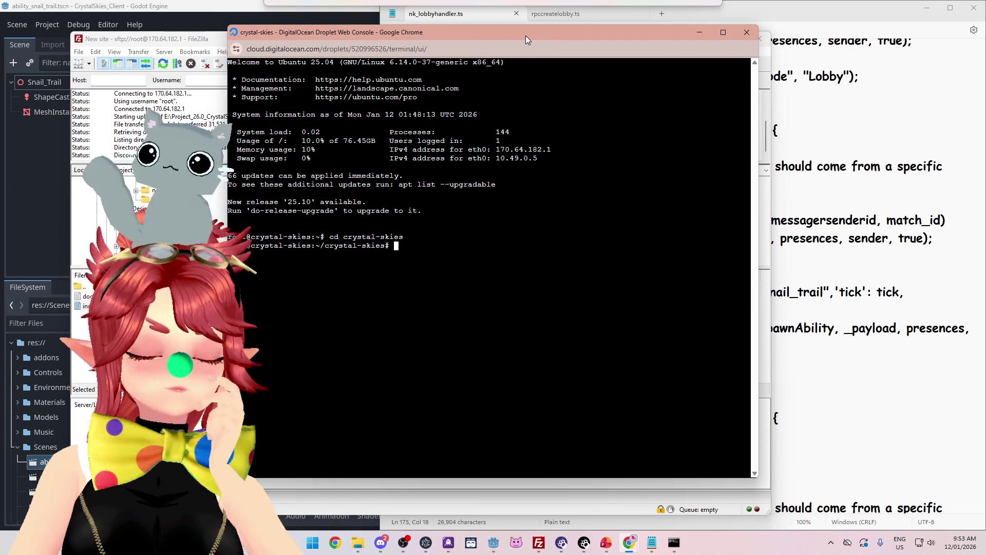
pyautogui.moveTo(525, 36); pyautogui.dragTo(526, 37)
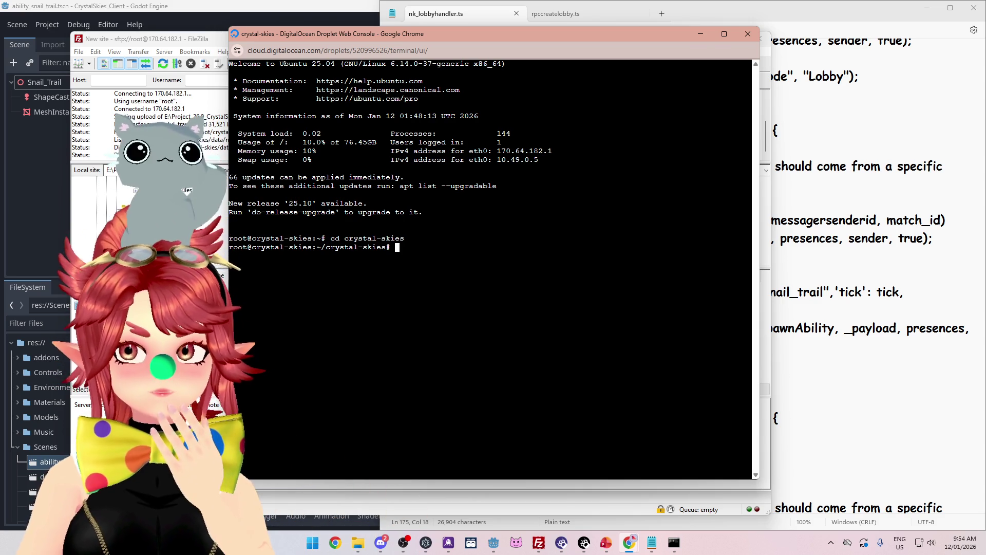
pyautogui.moveTo(497, 43)
pyautogui.mouseDown()
pyautogui.moveTo(533, 43)
pyautogui.moveTo(503, 38)
pyautogui.mouseUp()
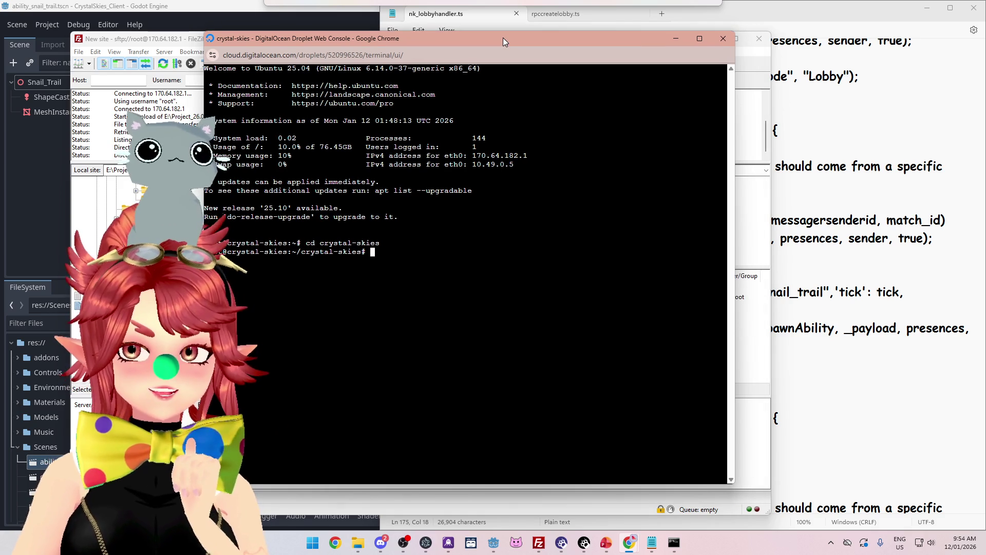
pyautogui.moveTo(503, 38); pyautogui.dragTo(513, 39)
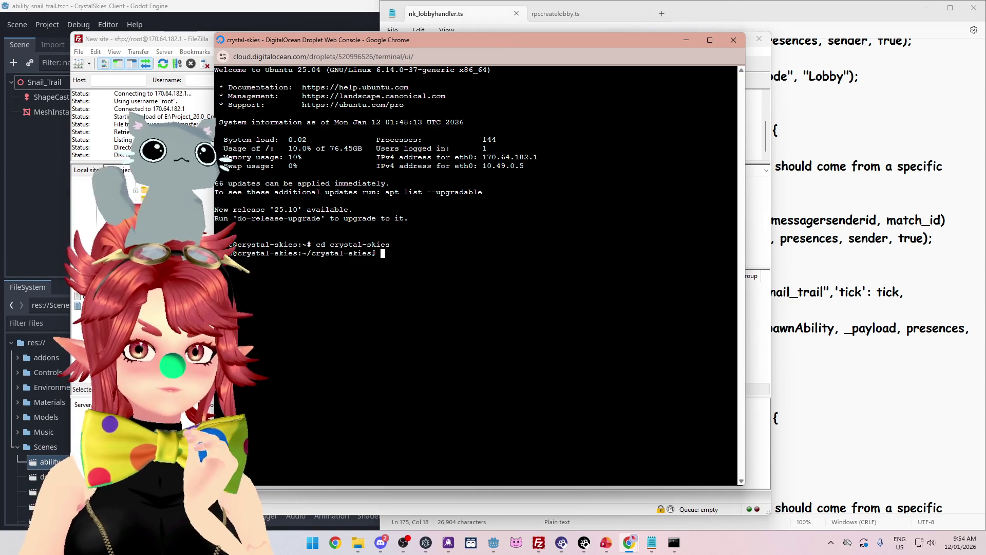
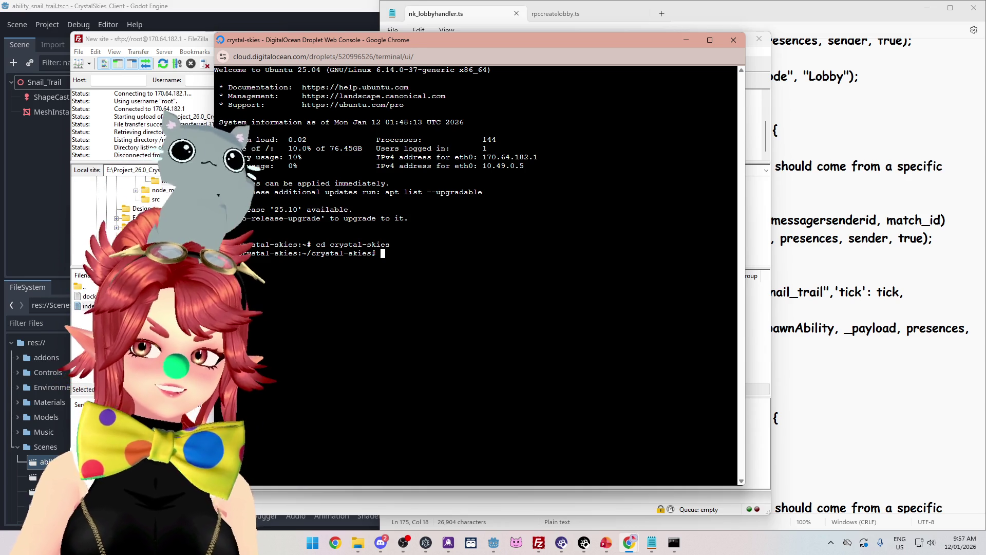
# Step: Stop the nakama_con and postgres_con containers and rerun docker compose up
pyautogui.moveTo(479, 42); pyautogui.dragTo(491, 41)
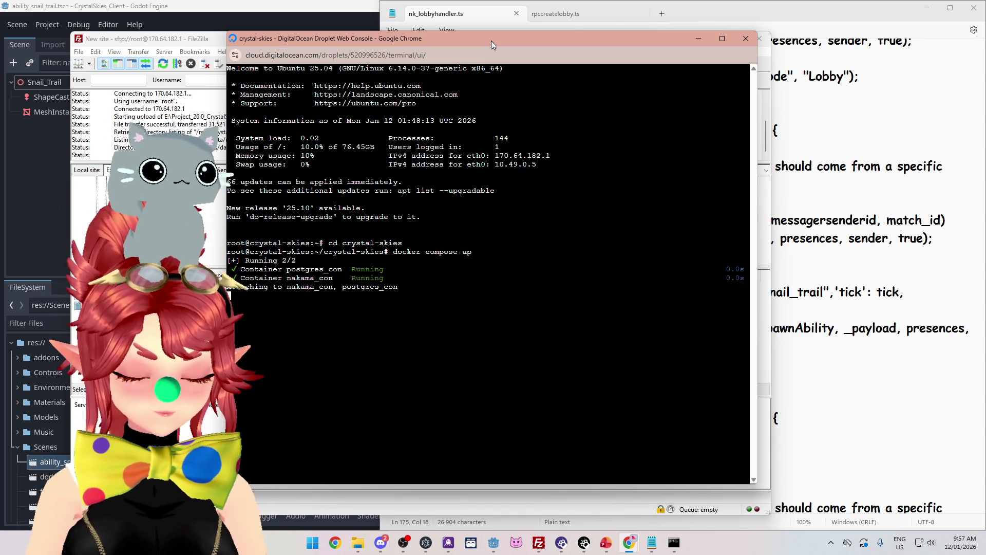
pyautogui.hotkey('ctrl', 'c')
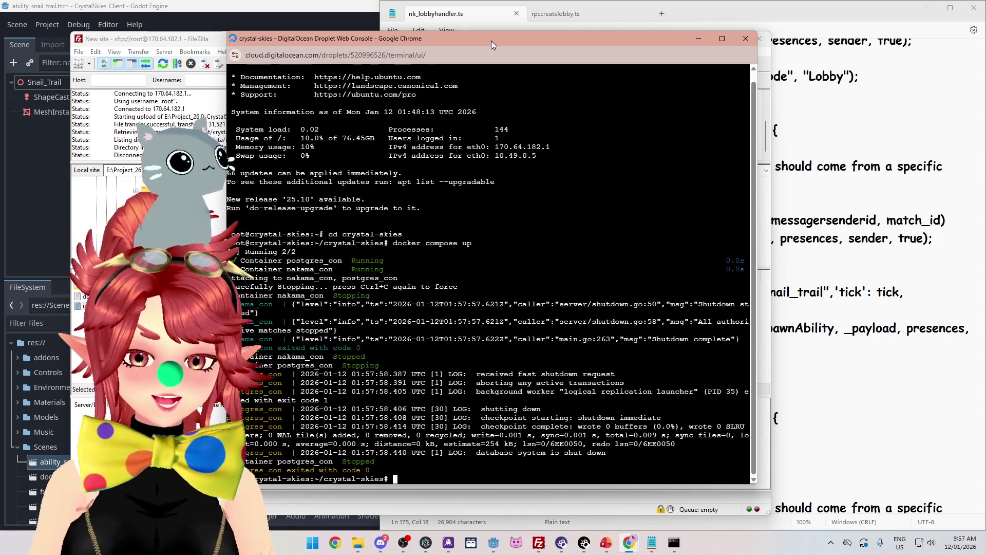
pyautogui.press('Up')
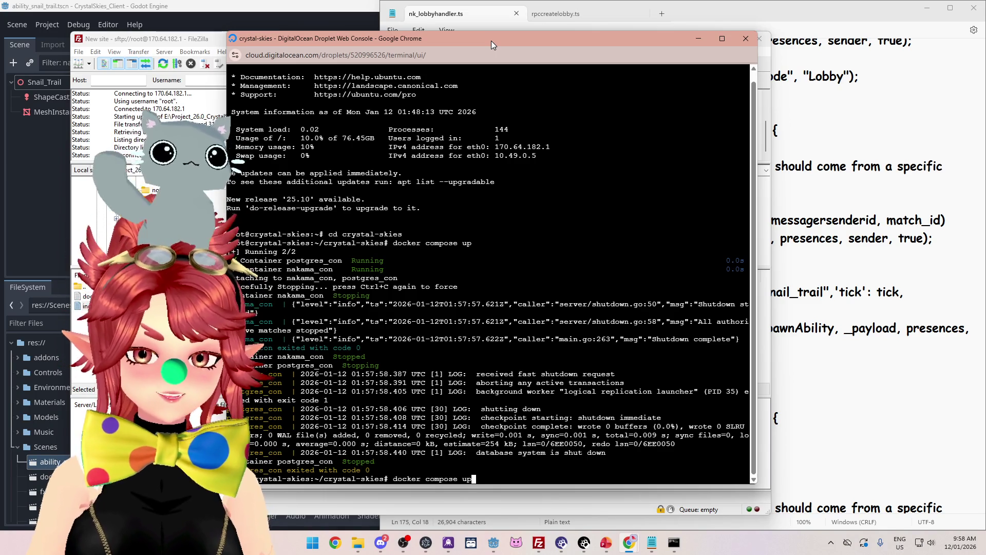
pyautogui.press('Return')
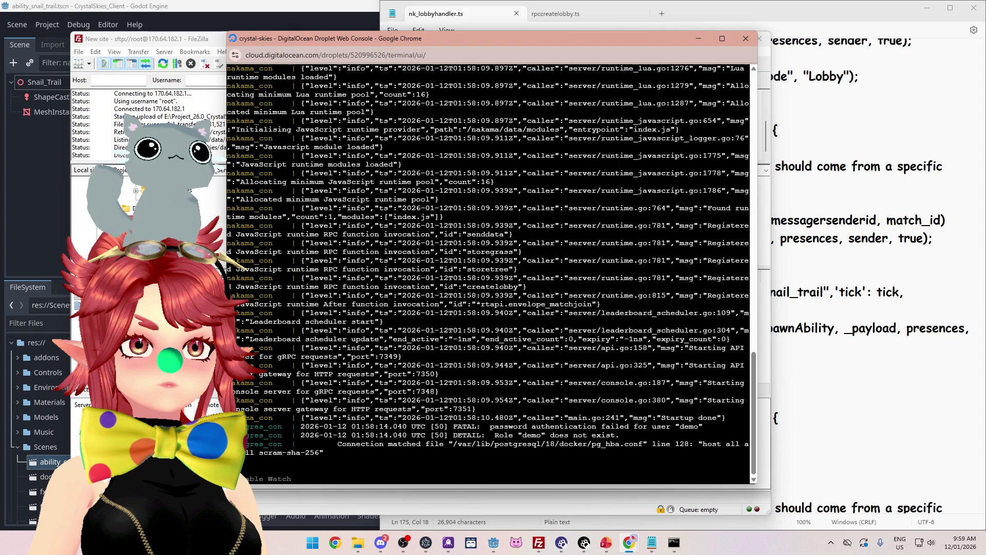
# Step: Once Nakama reports Startup done, return to the Godot editor
pyautogui.moveTo(462, 38); pyautogui.dragTo(473, 41)
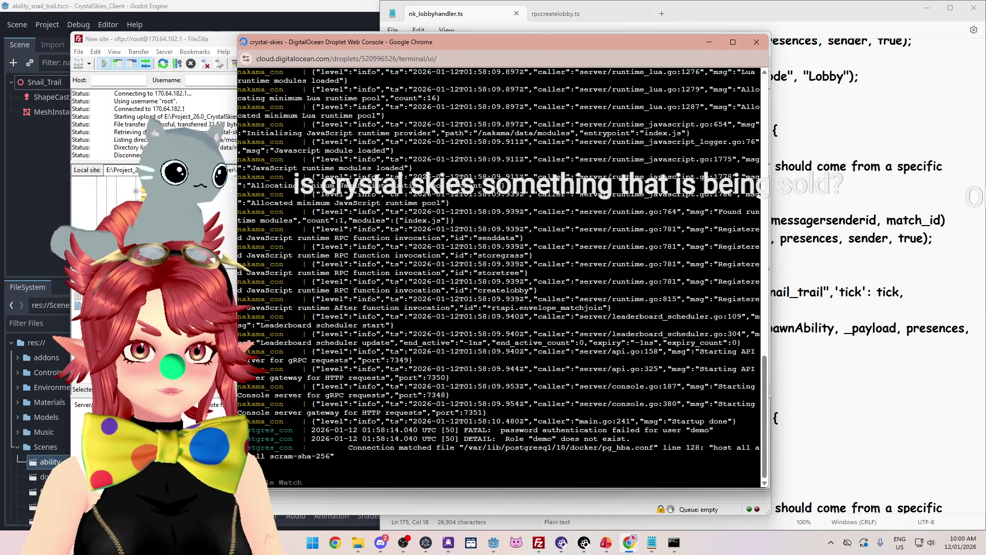
pyautogui.click(495, 543)
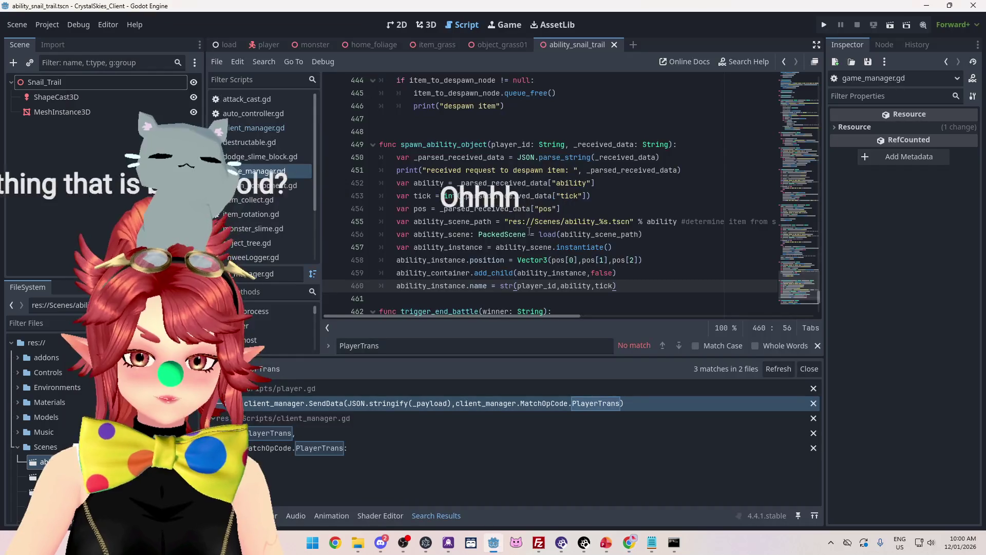
# Step: Run the game and create a lobby named 'asdd' with display name 'e'
pyautogui.press('F5')
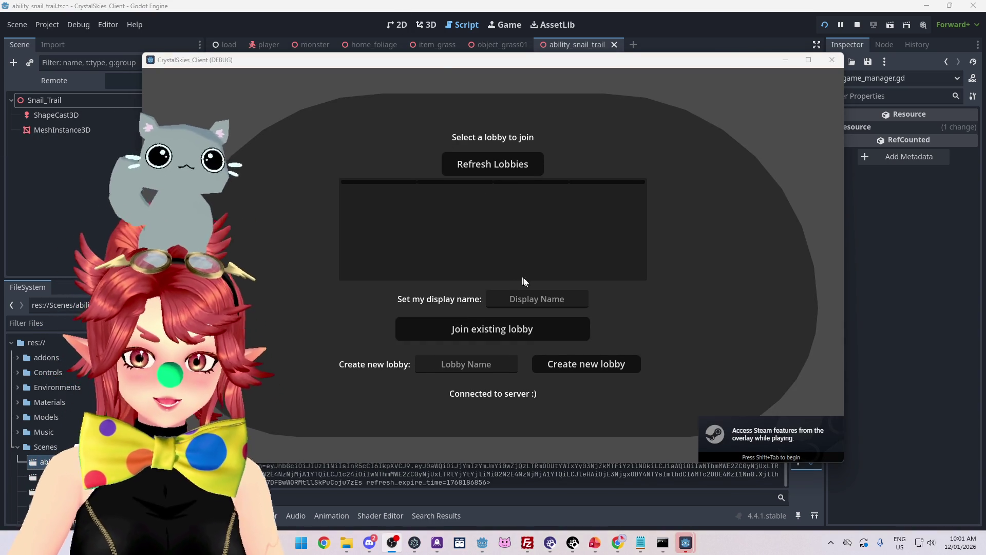
pyautogui.click(538, 294)
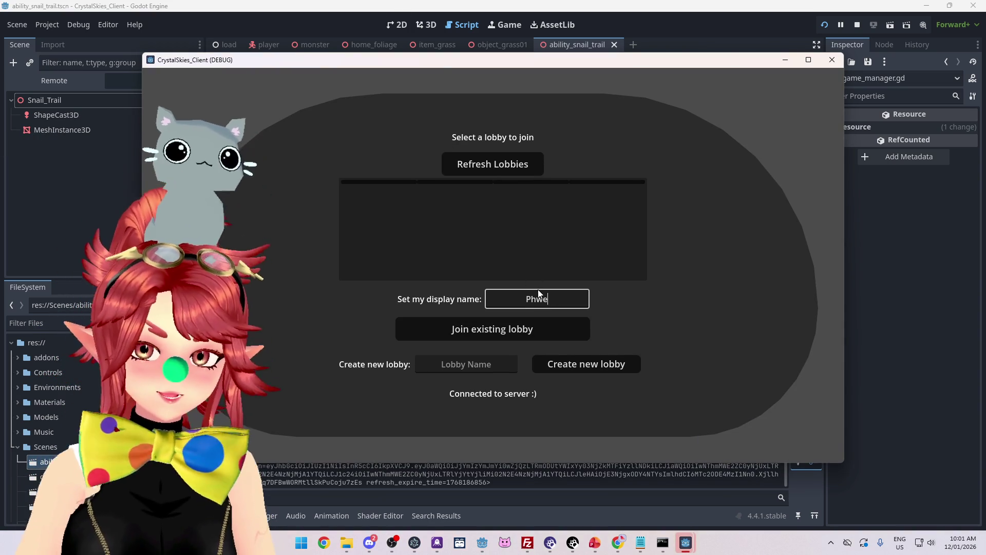
pyautogui.write('e')
pyautogui.click(506, 366)
pyautogui.write('asdd')
pyautogui.click(562, 364)
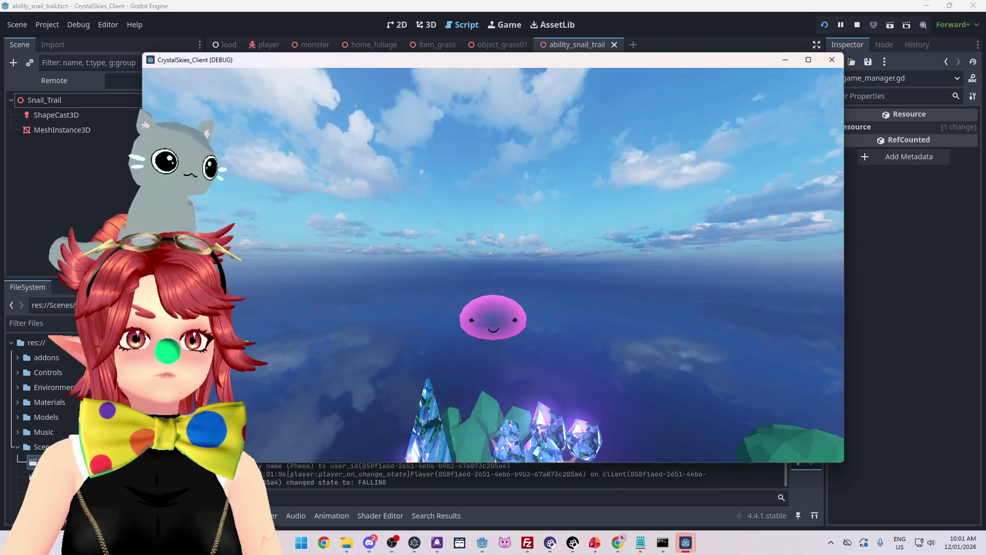
# Step: Walk the slime forward through the grass and past the purple slime
pyautogui.press('w')
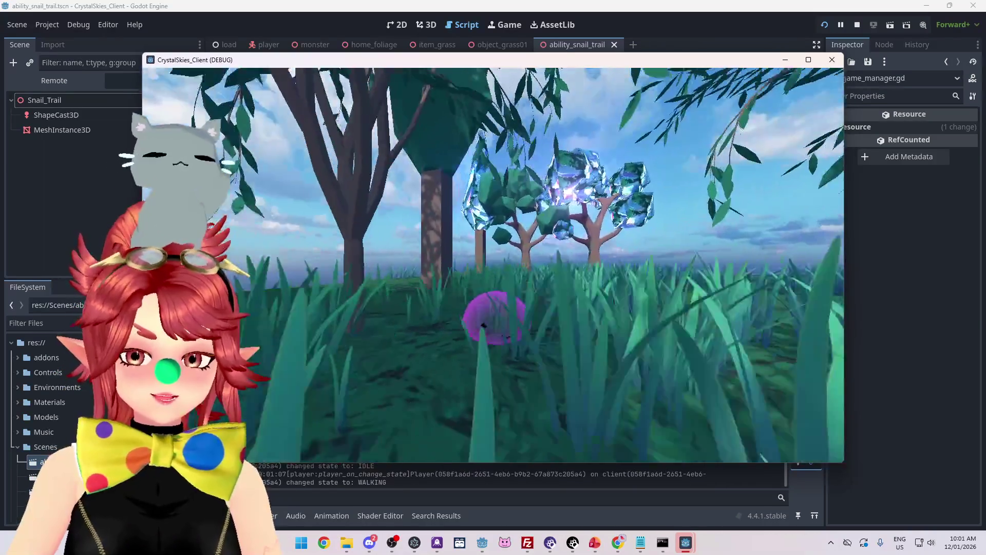
pyautogui.press('w')
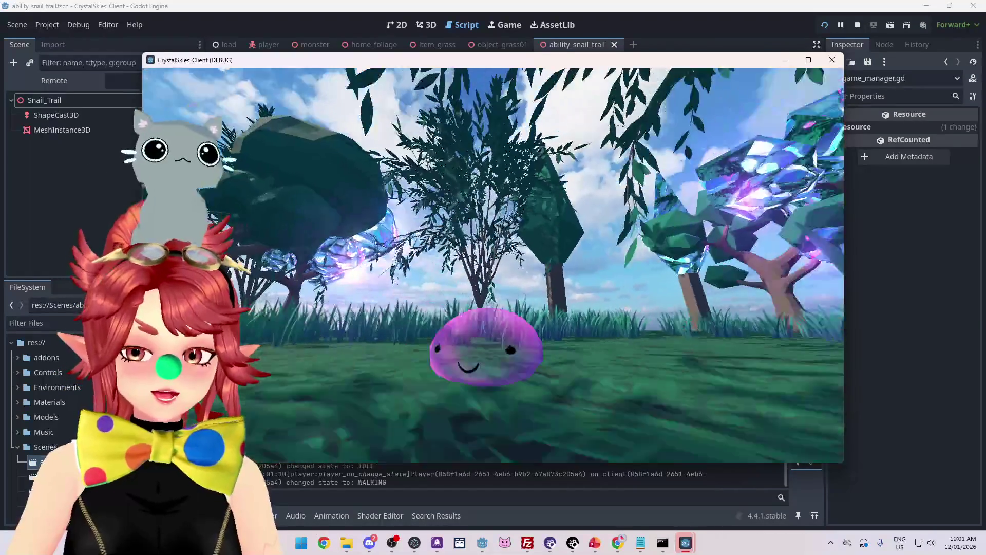
pyautogui.press('d')
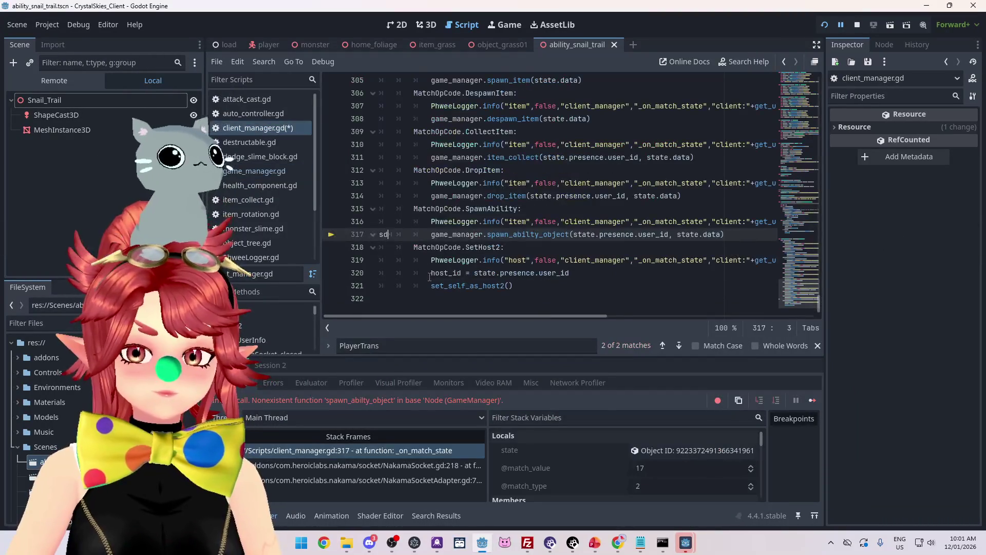
# Step: Remove stray characters and re-indent line 317 of client_manager.gd
pyautogui.write('sd')
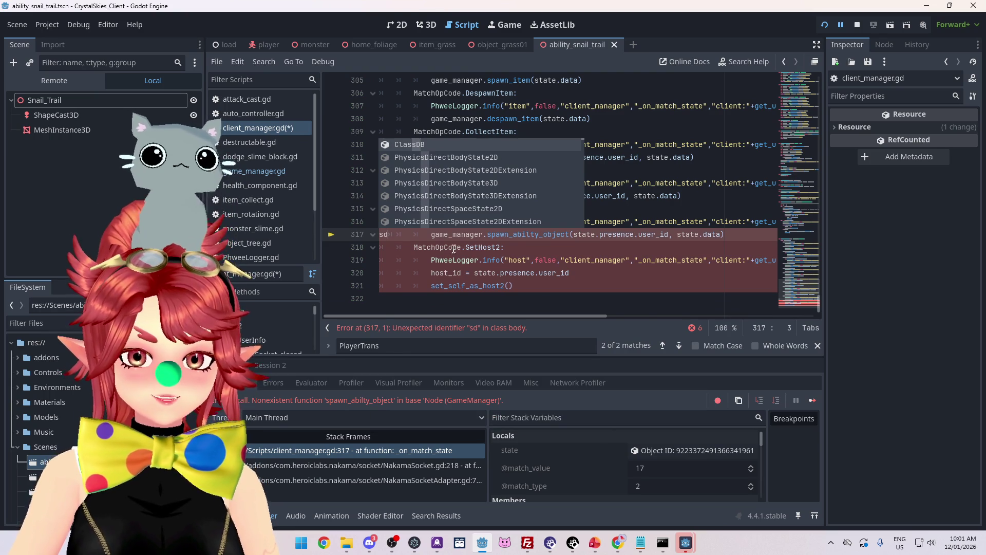
pyautogui.press('BackSpace')
pyautogui.press('BackSpace')
pyautogui.press('Tab')
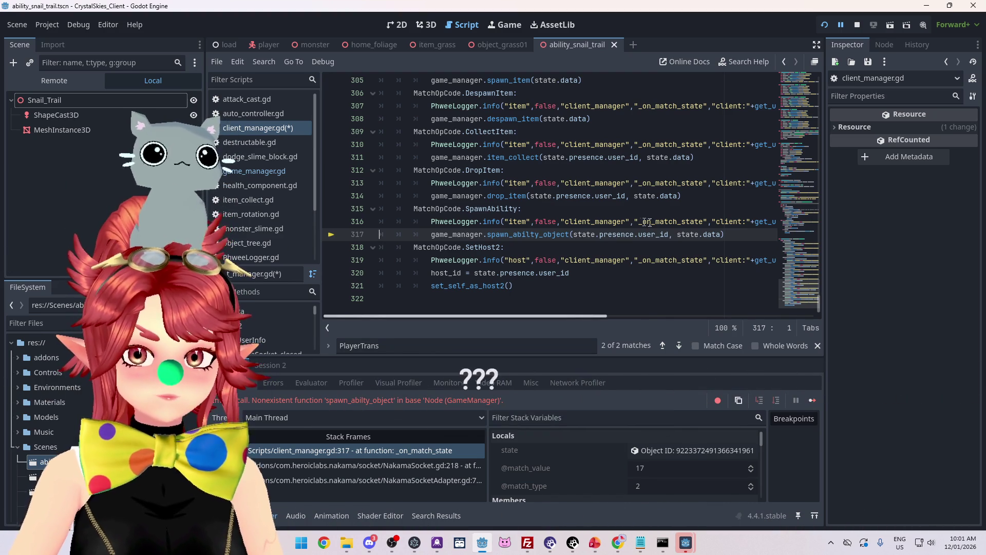
# Step: Stop the game, correct spawn_abilty_object to spawn_ability_object on line 317, and relaunch
pyautogui.click(857, 25)
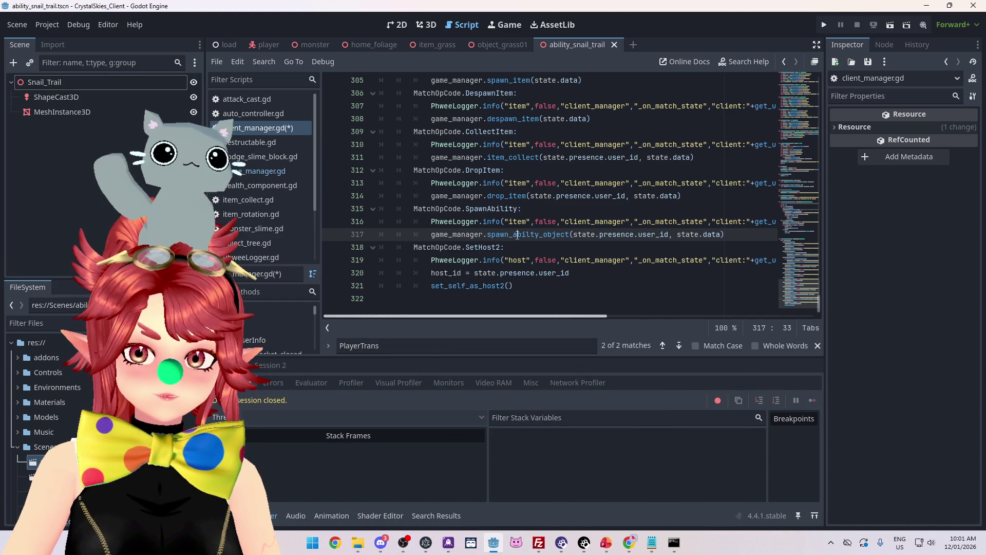
pyautogui.click(254, 170)
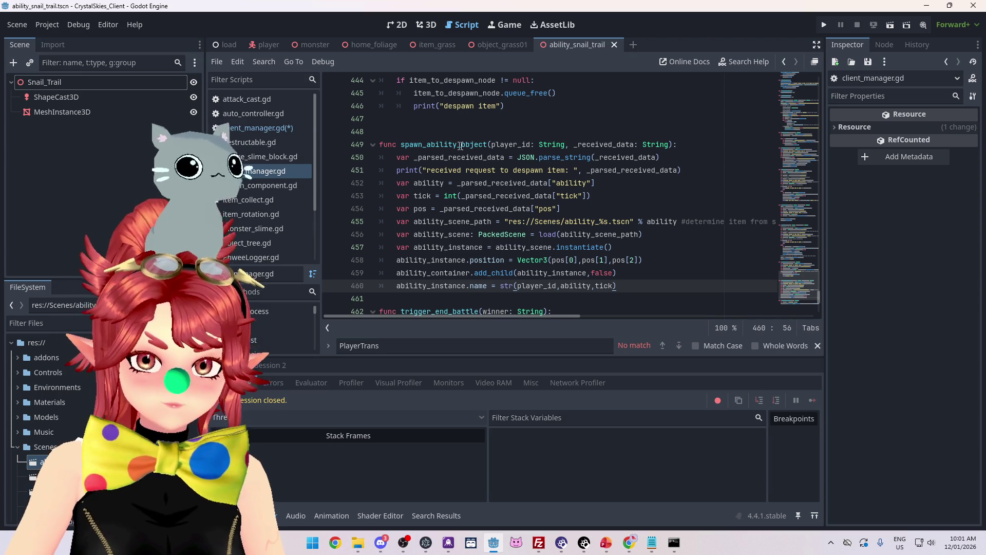
pyautogui.click(253, 113)
pyautogui.click(258, 128)
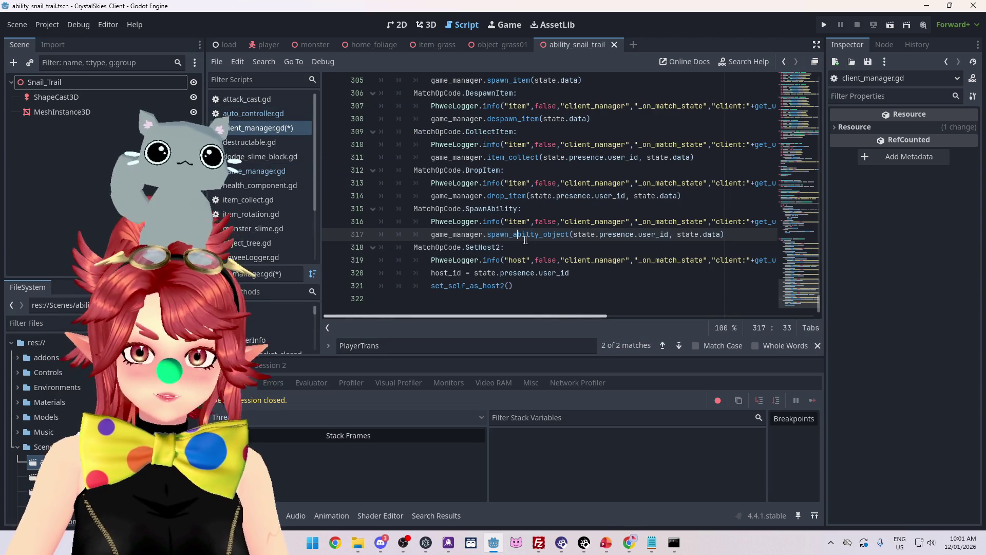
pyautogui.click(533, 235)
pyautogui.write('i')
pyautogui.click(612, 196)
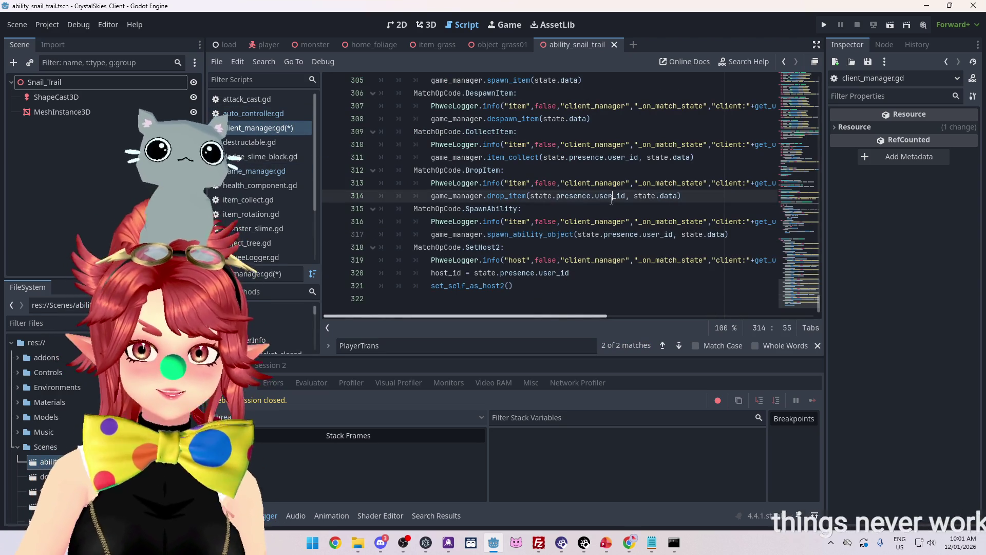
pyautogui.click(820, 25)
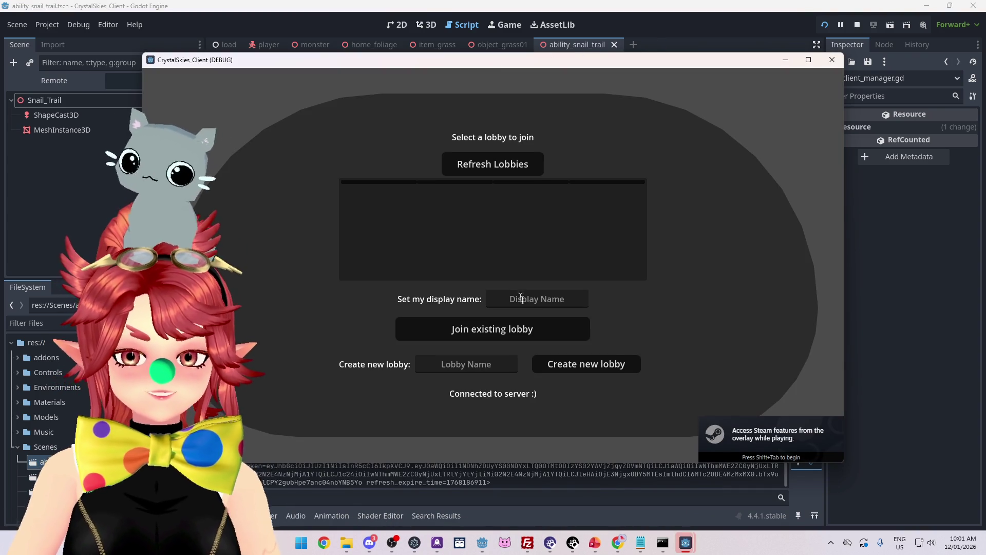
# Step: Create a new lobby 'kjgasdkjas' with display name 'Phwee'
pyautogui.write('Phwee')
pyautogui.press('Tab')
pyautogui.press('Tab')
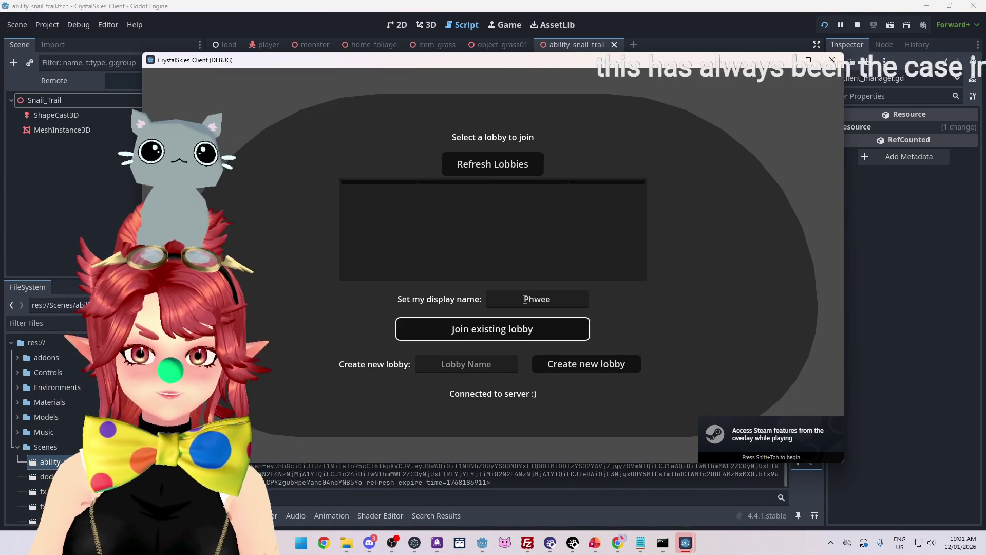
pyautogui.write('kjgasdkjas')
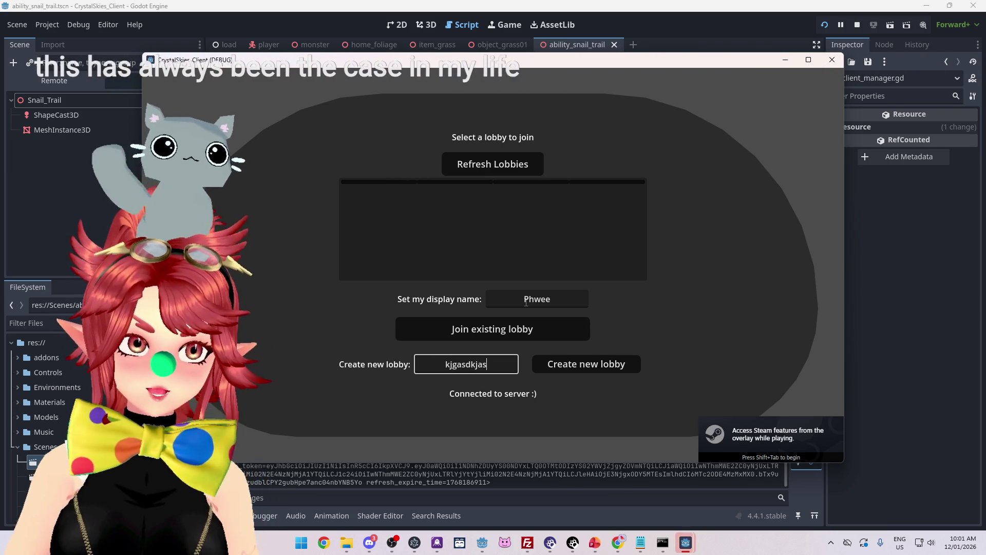
pyautogui.click(587, 369)
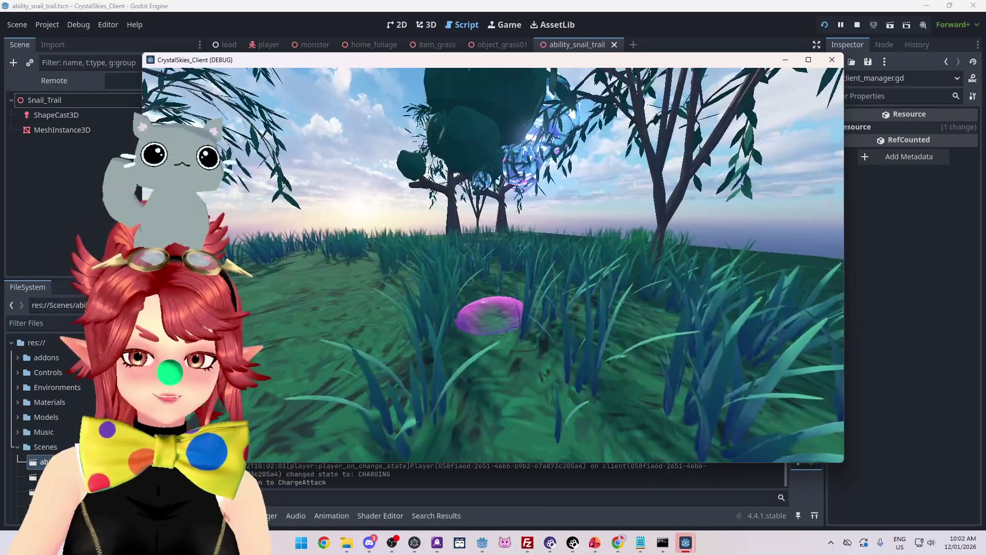
# Step: Walk the slime into the grass toward the pink slime
pyautogui.press('w')
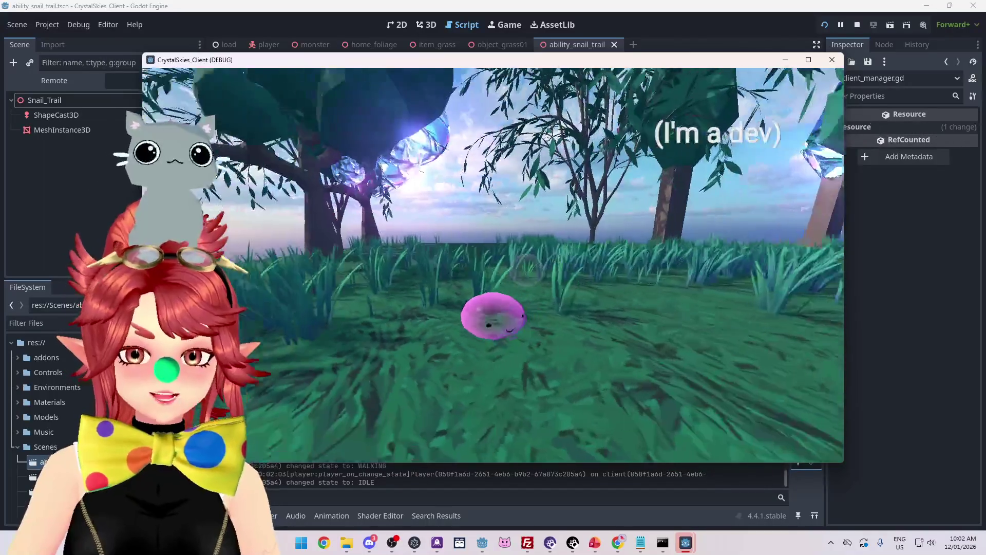
pyautogui.press('w')
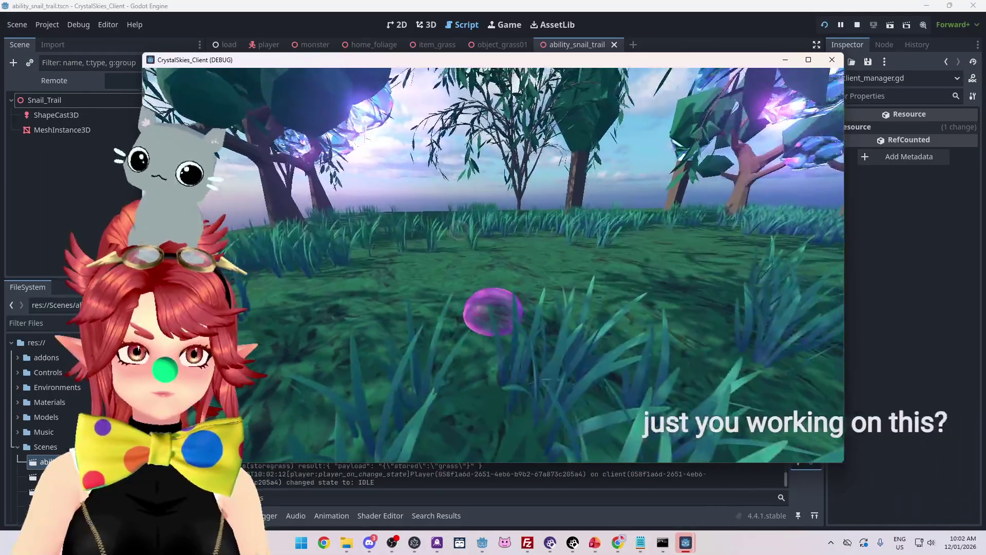
pyautogui.press('w')
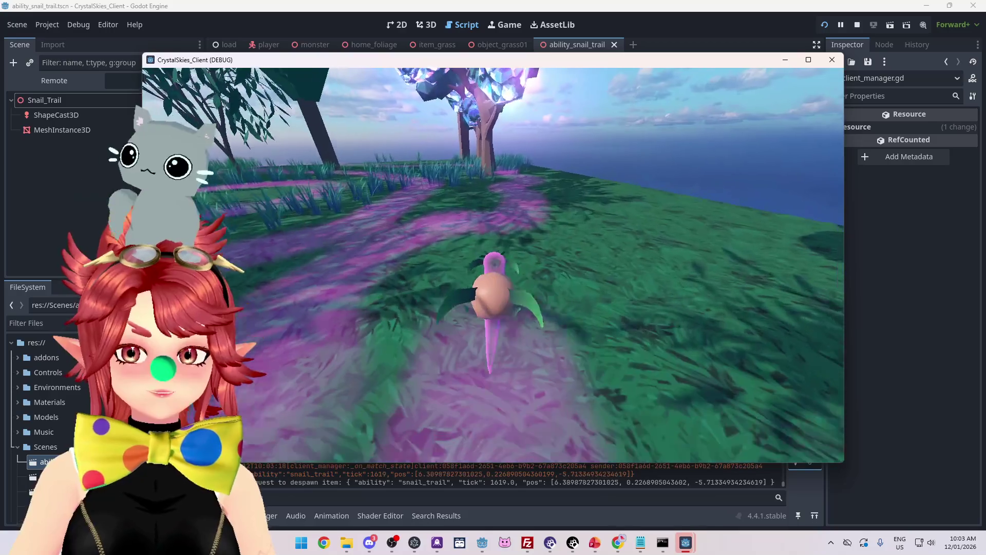
# Step: Open the host settings overlay, then stop the running game
pyautogui.press('Escape')
pyautogui.click(858, 27)
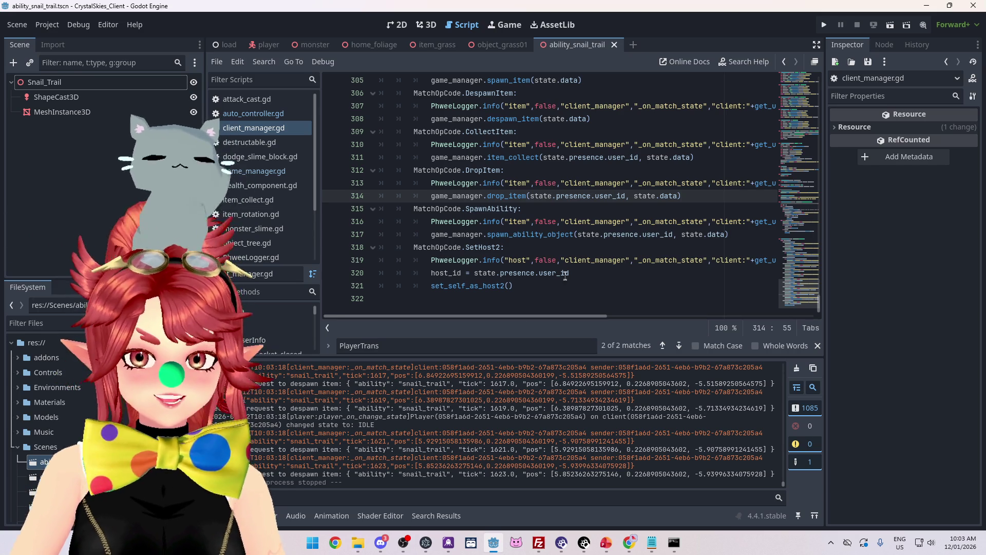
# Step: Close the search and go to the spawn_ability_object definition in game_manager.gd
pyautogui.click(817, 345)
pyautogui.click(583, 171)
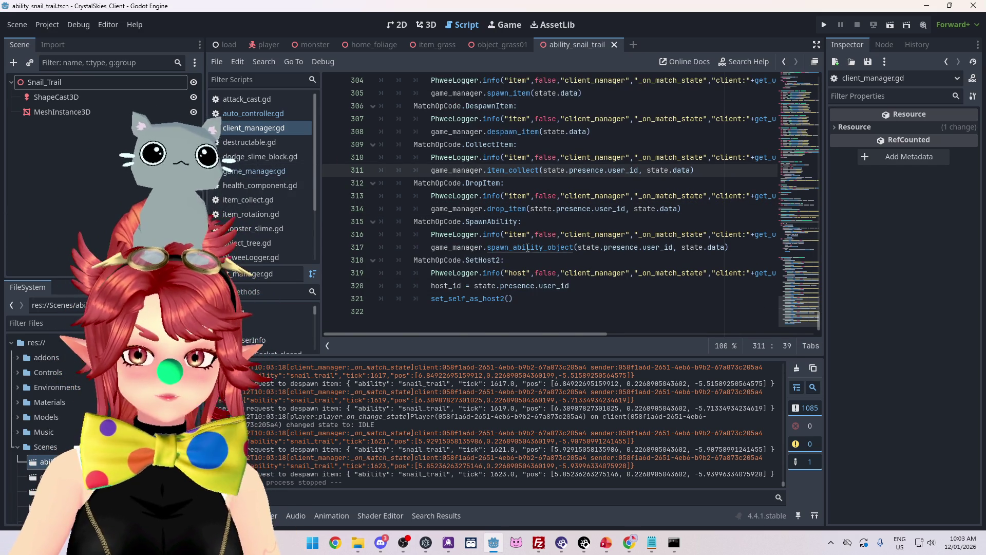
pyautogui.keyDown('ctrl'); pyautogui.click(528, 248); pyautogui.keyUp('ctrl')
pyautogui.scroll(-2, 565, 249)
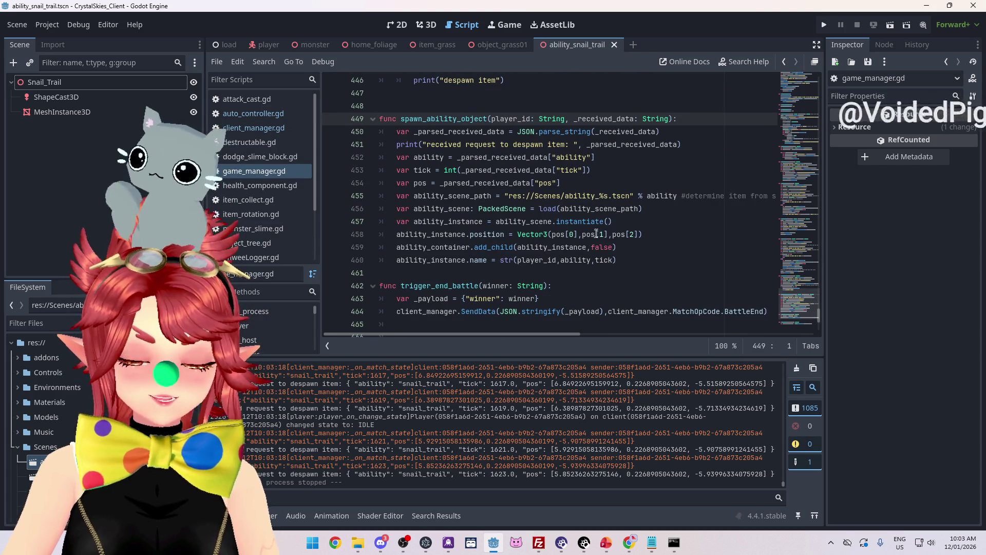
# Step: Replace pos[1] with 0.001 on line 458, save, and select Snail_Trail
pyautogui.moveTo(608, 235); pyautogui.dragTo(583, 235)
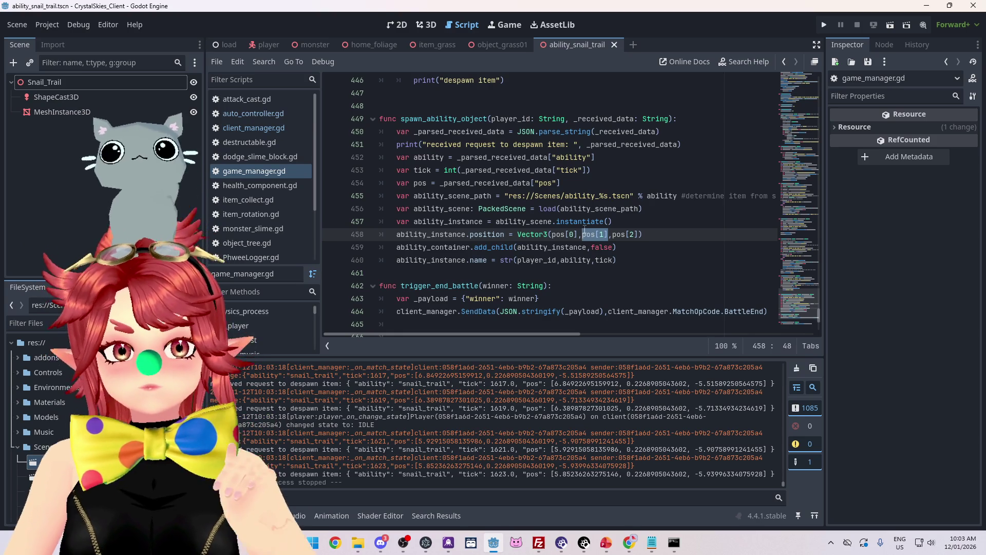
pyautogui.write('0.00')
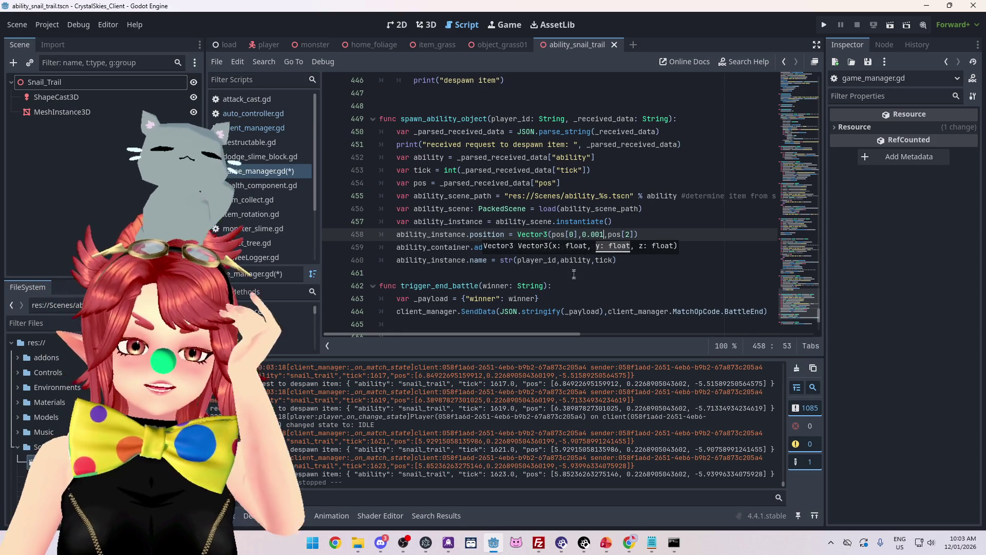
pyautogui.click(631, 221)
pyautogui.hotkey('ctrl', 's')
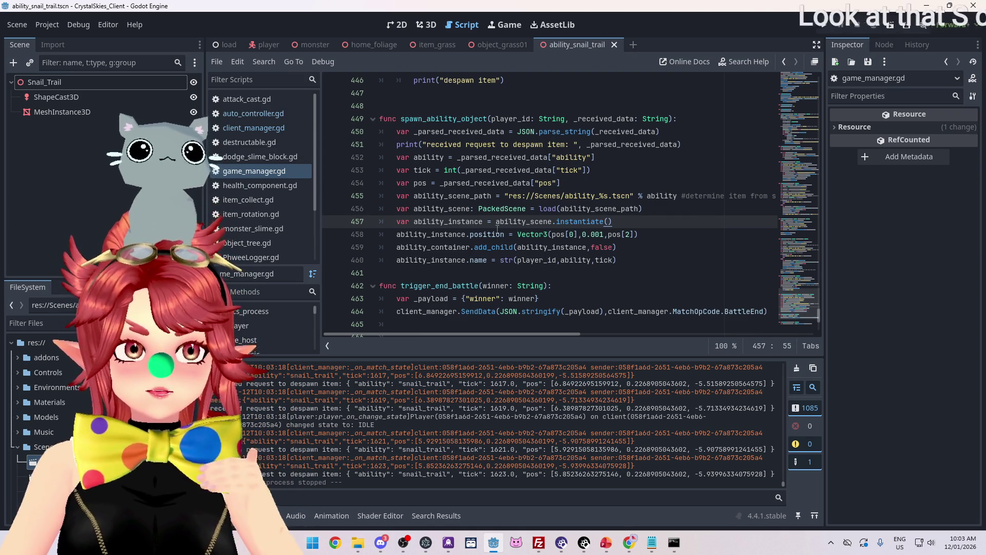
pyautogui.click(637, 263)
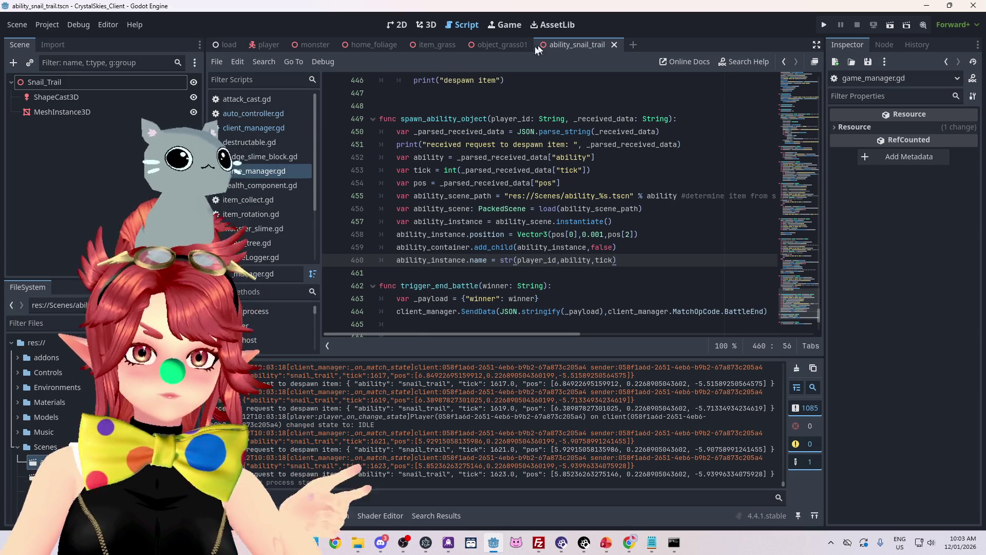
pyautogui.click(113, 85)
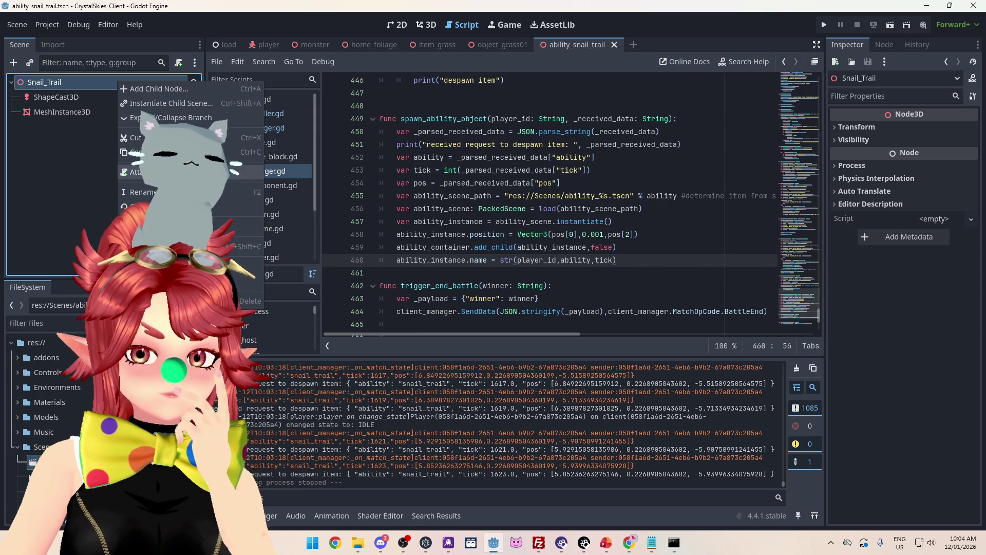
# Step: Attach a new script to Snail_Trail saved as res://Scripts/snail_trail.gd
pyautogui.click(139, 172)
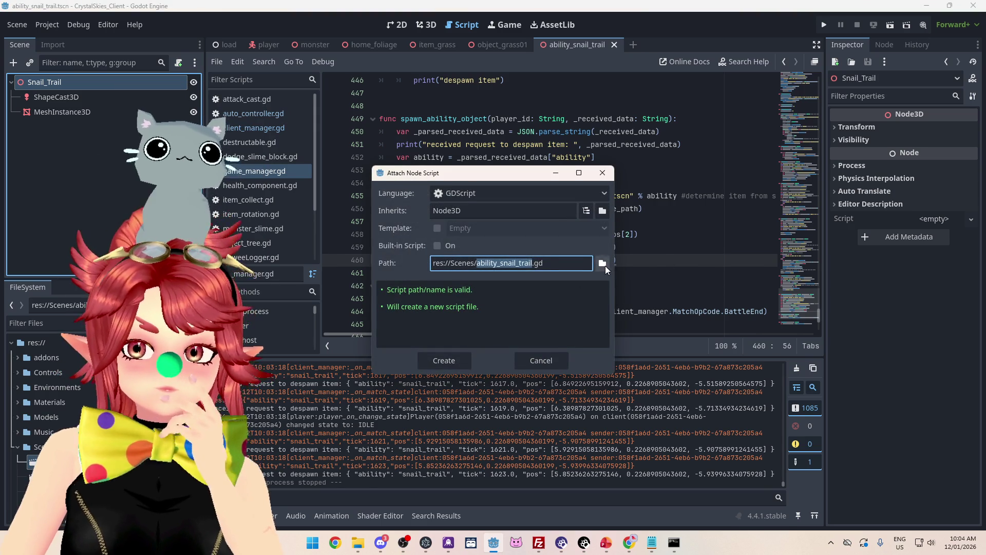
pyautogui.click(602, 263)
pyautogui.click(260, 358)
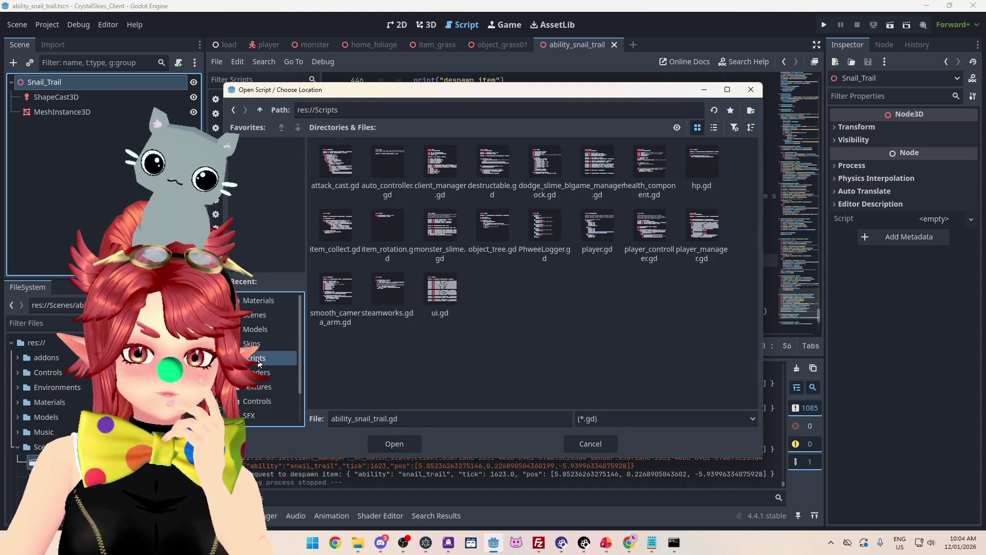
pyautogui.click(387, 419)
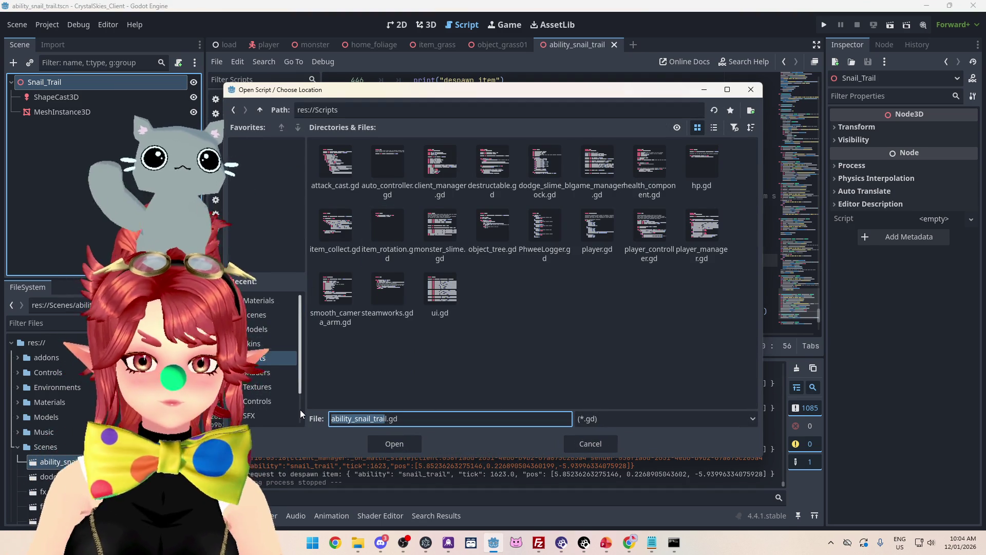
pyautogui.press('Left')
pyautogui.press('Delete')
pyautogui.press('Delete')
pyautogui.press('Delete')
pyautogui.press('Delete')
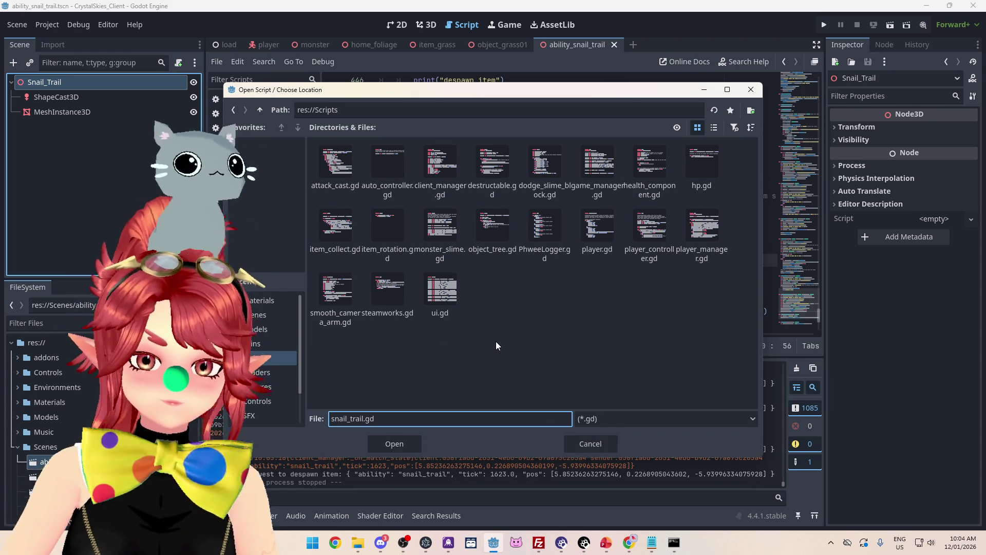
pyautogui.click(404, 449)
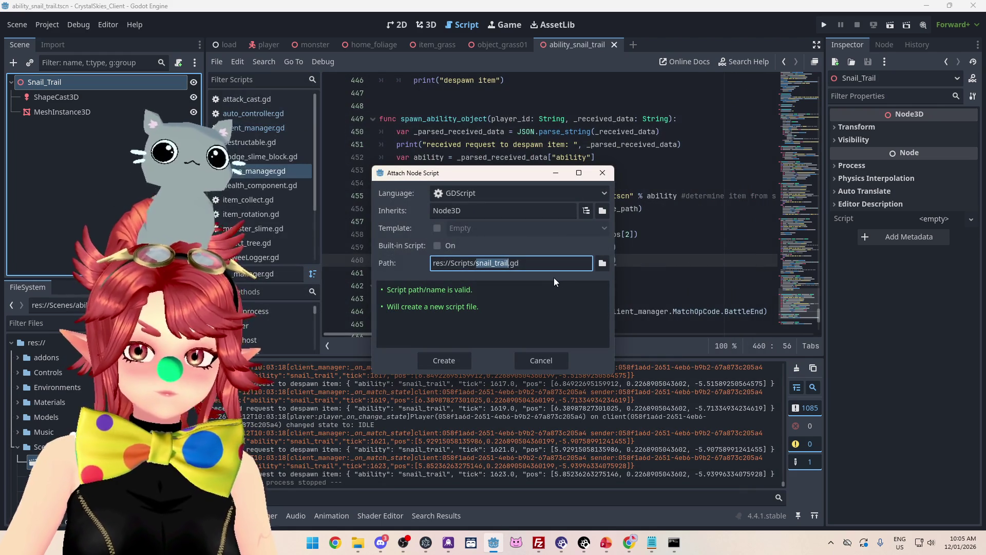
pyautogui.click(443, 357)
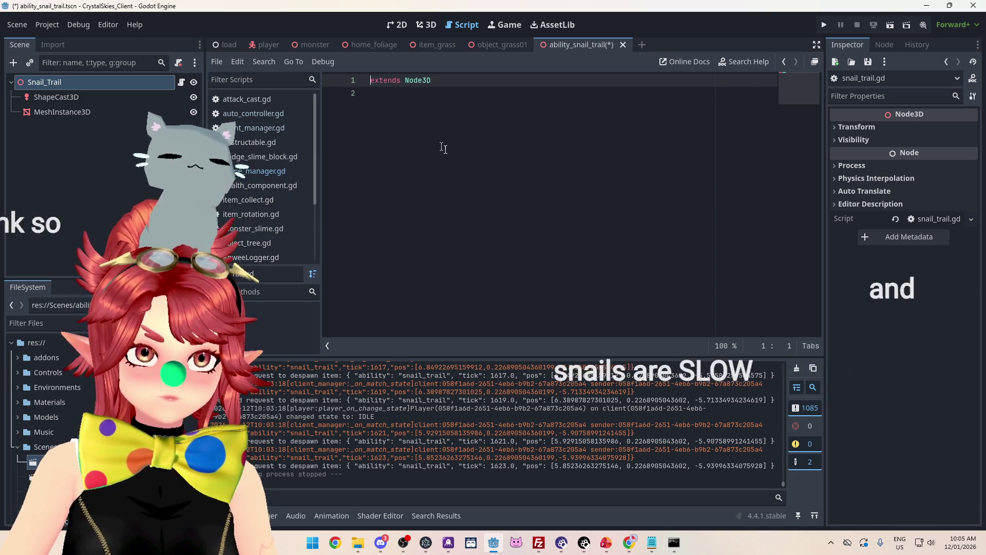
# Step: Switch to the PowerPoint to-do slide, placing the caret after 'Slime trail that slows'
pyautogui.click(414, 95)
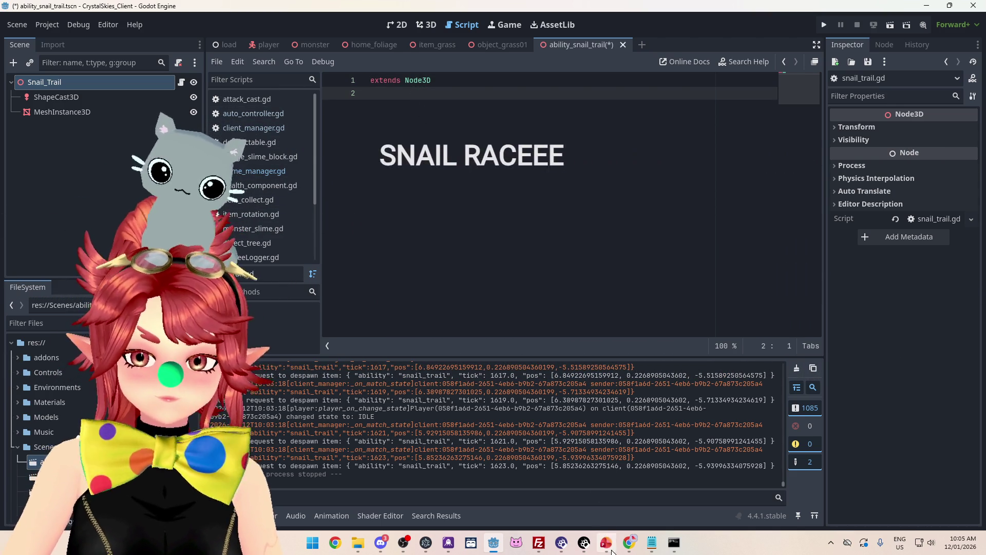
pyautogui.click(606, 542)
pyautogui.click(438, 238)
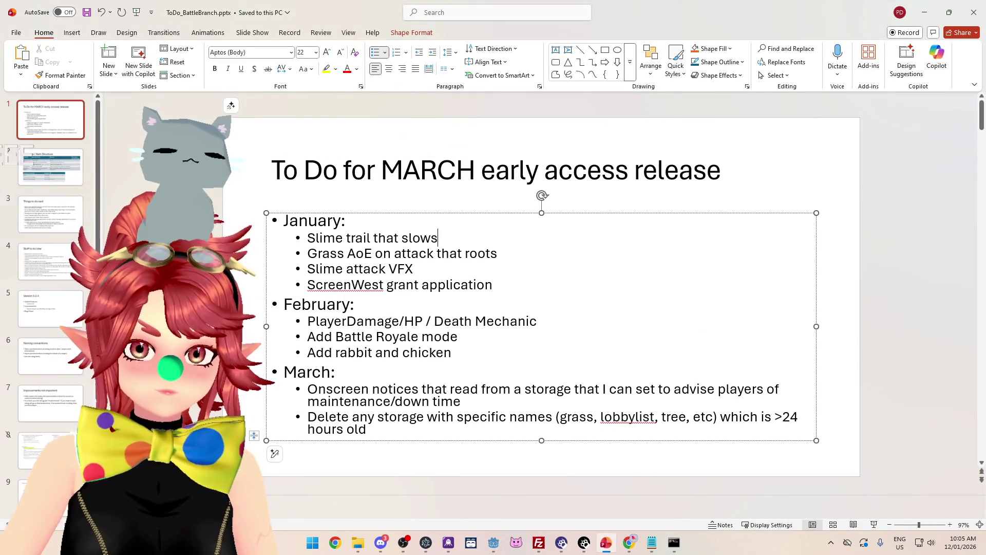
# Step: Add a January bullet below 'Slime trail that slows', correct 'sleep' to 'speed', and save
pyautogui.press('Return')
pyautogui.write('Snail default')
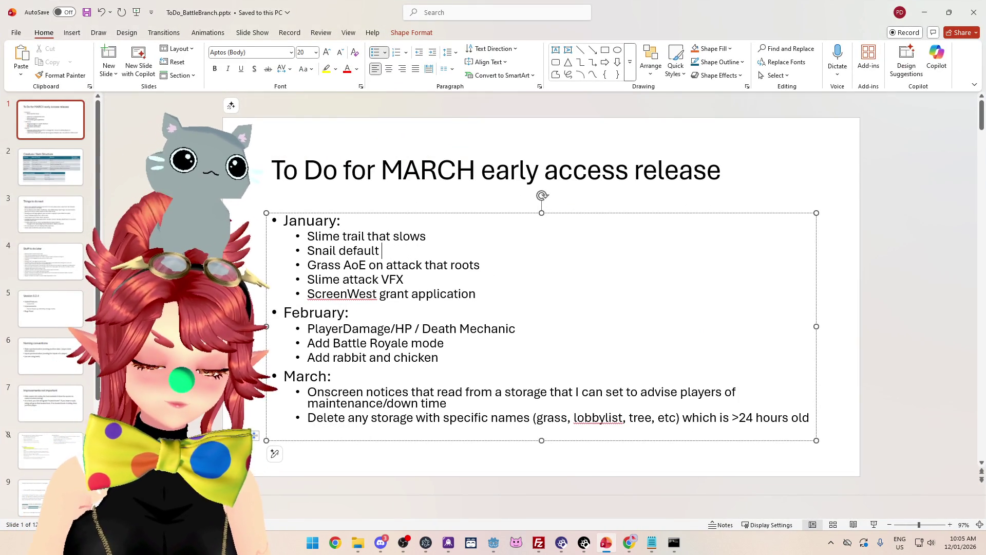
pyautogui.write('movement sleep')
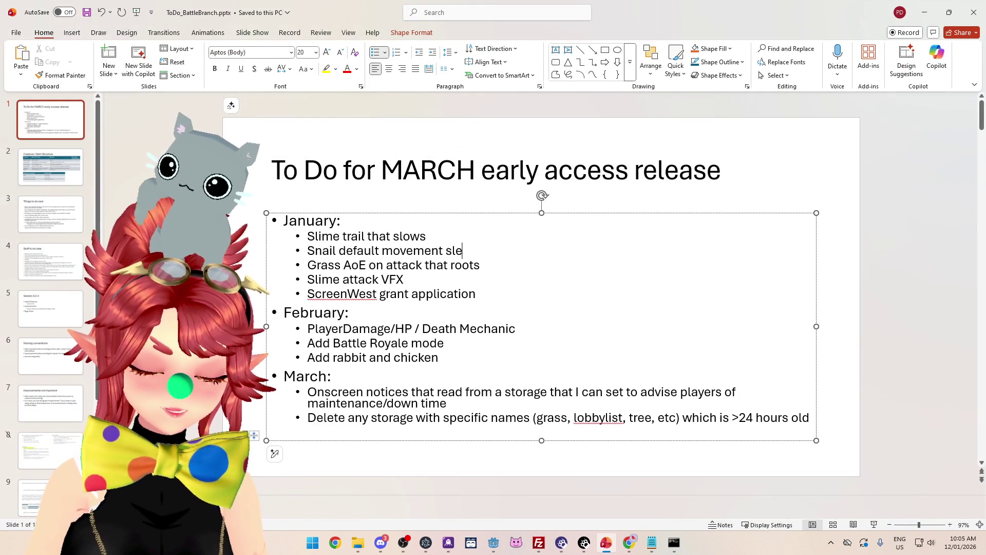
pyautogui.write(' is slower')
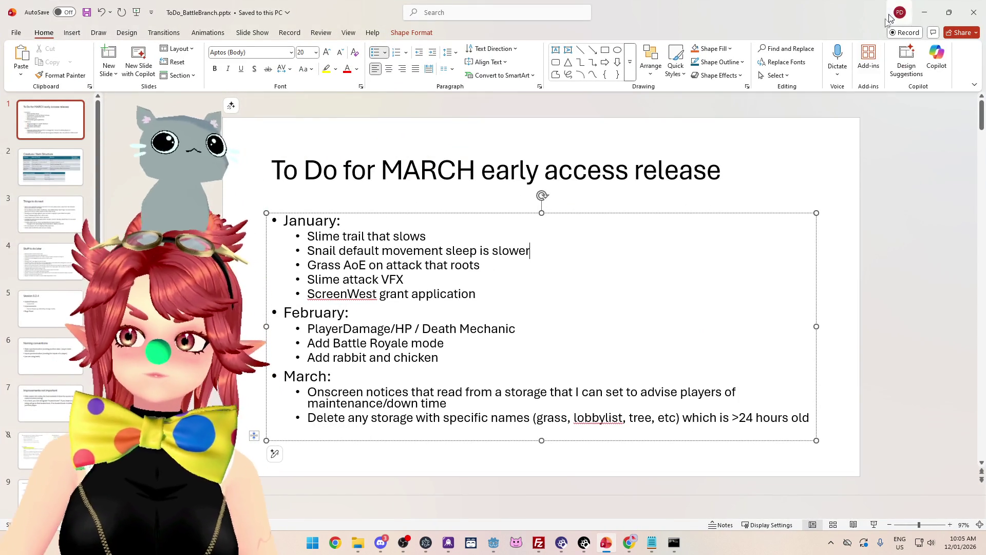
pyautogui.doubleClick(467, 251)
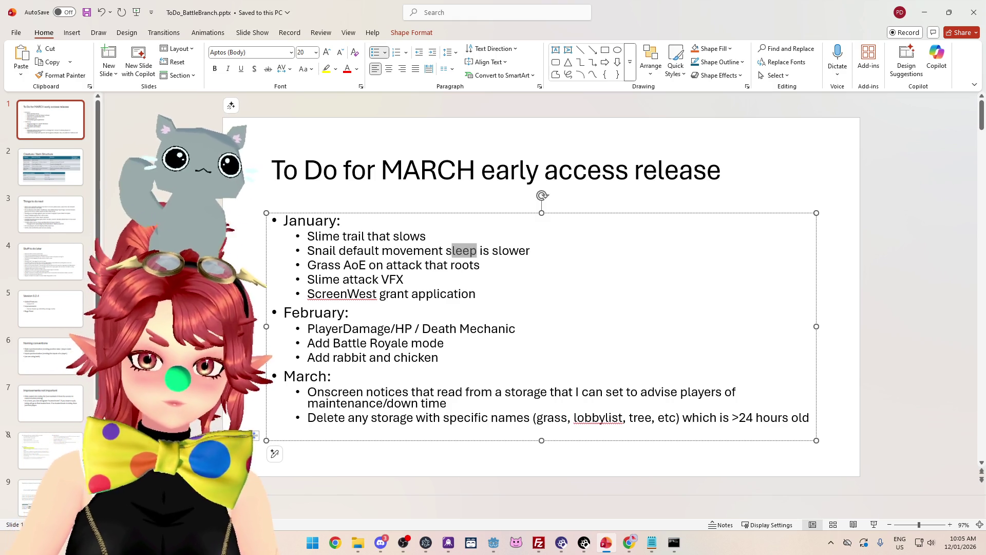
pyautogui.write('speed')
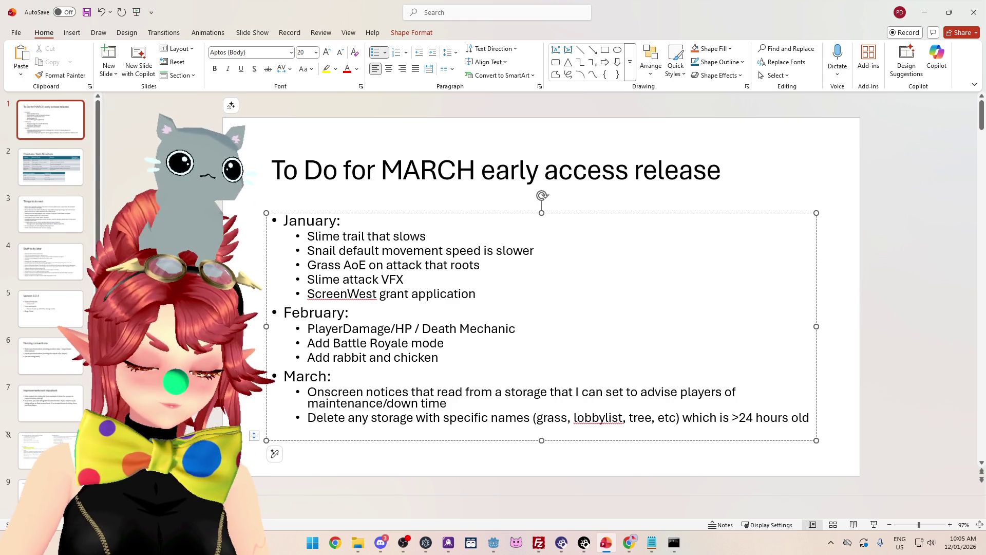
pyautogui.hotkey('ctrl', 's')
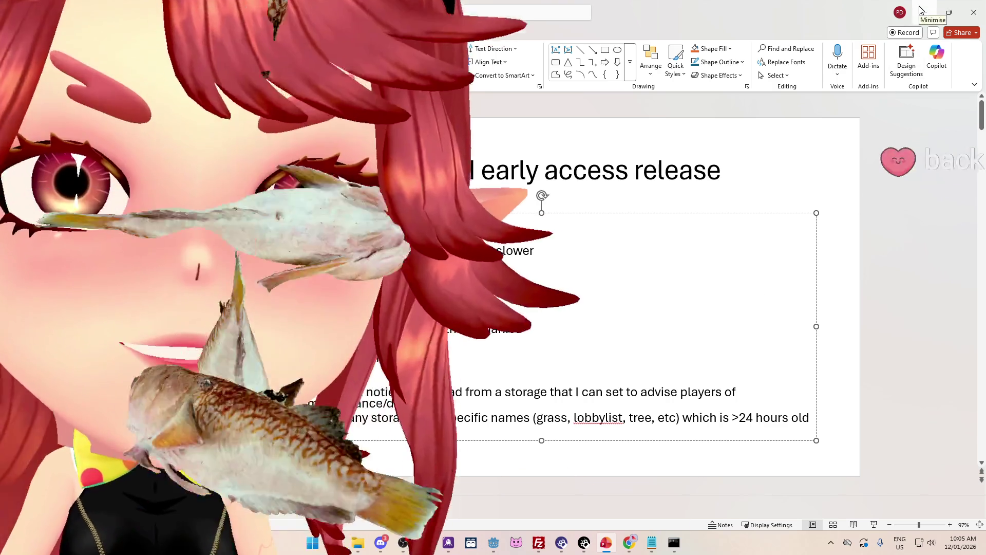
# Step: Minimise PowerPoint and switch to nk_lobbyhandler.ts in Notepad
pyautogui.click(924, 11)
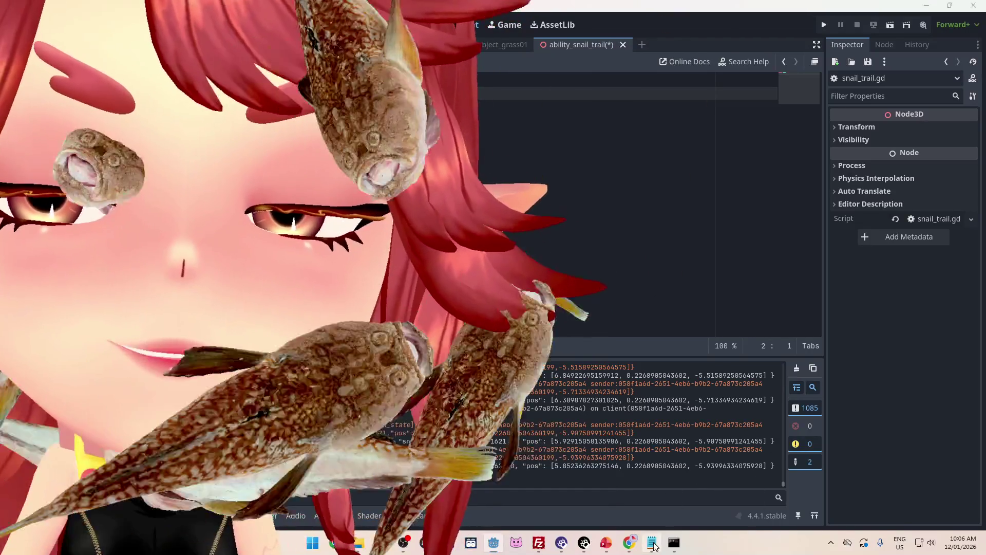
pyautogui.hotkey('alt', 'Tab')
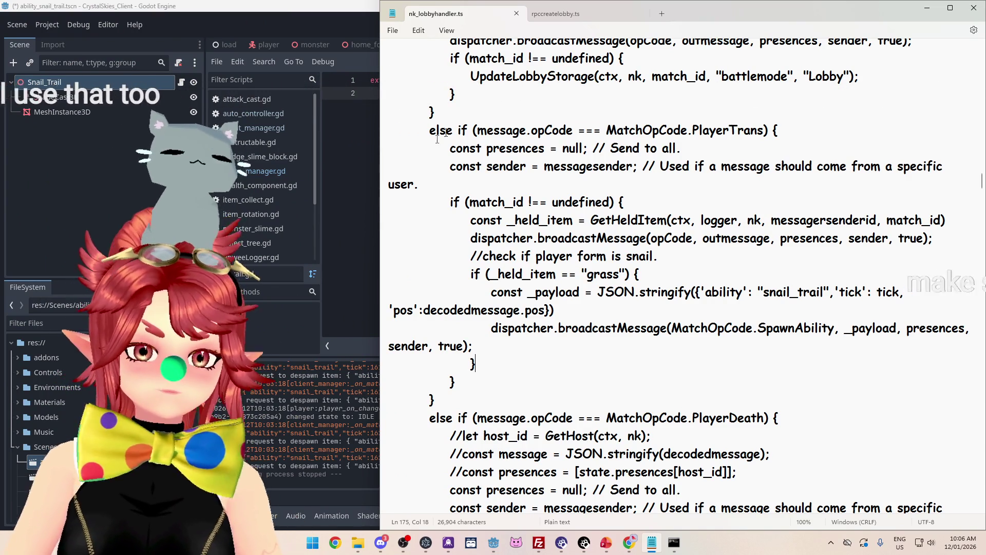
# Step: Leave Notepad and get back to the Godot editor, briefly checking the PowerPoint to-do slide
pyautogui.click(361, 196)
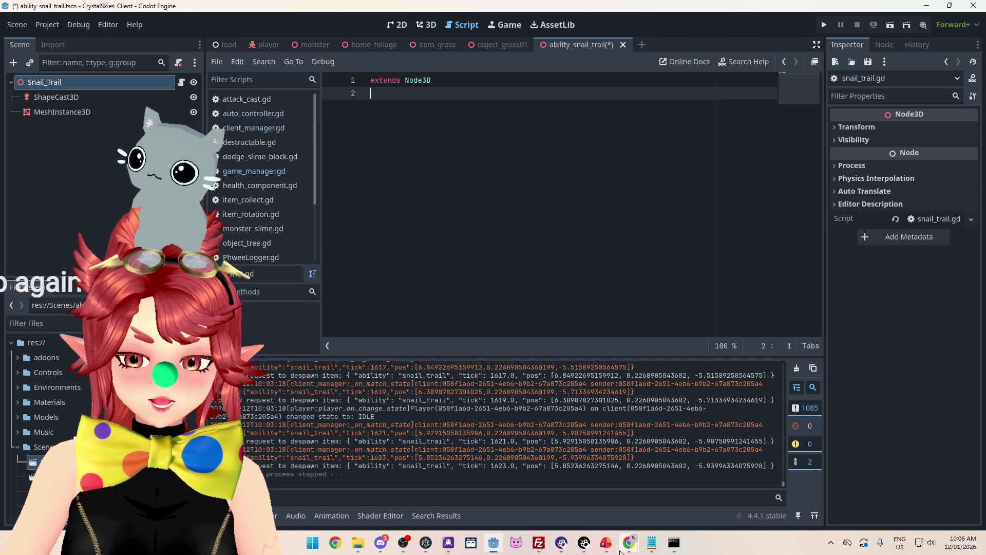
pyautogui.click(607, 542)
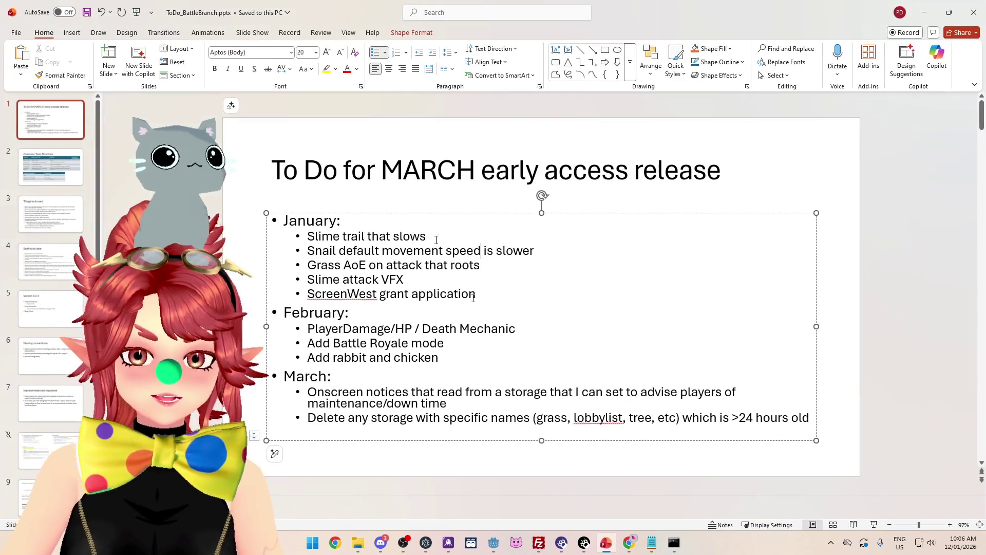
pyautogui.click(928, 12)
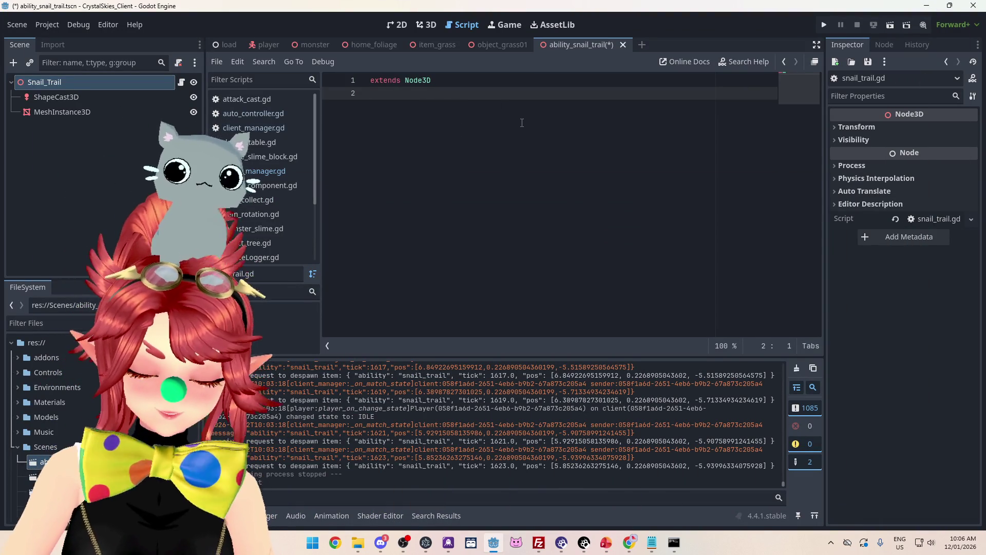
# Step: Declare an empty func _ready() below the extends Node3D line in snail_trail.gd
pyautogui.press('Return')
pyautogui.press('Return')
pyautogui.press('Return')
pyautogui.write('func _redy')
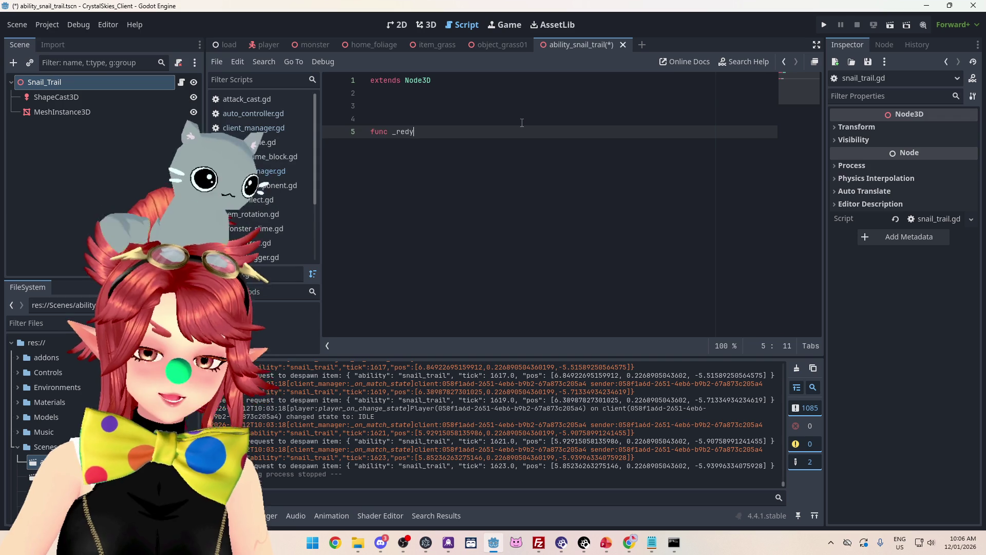
pyautogui.press('BackSpace')
pyautogui.press('BackSpace')
pyautogui.write('ady')
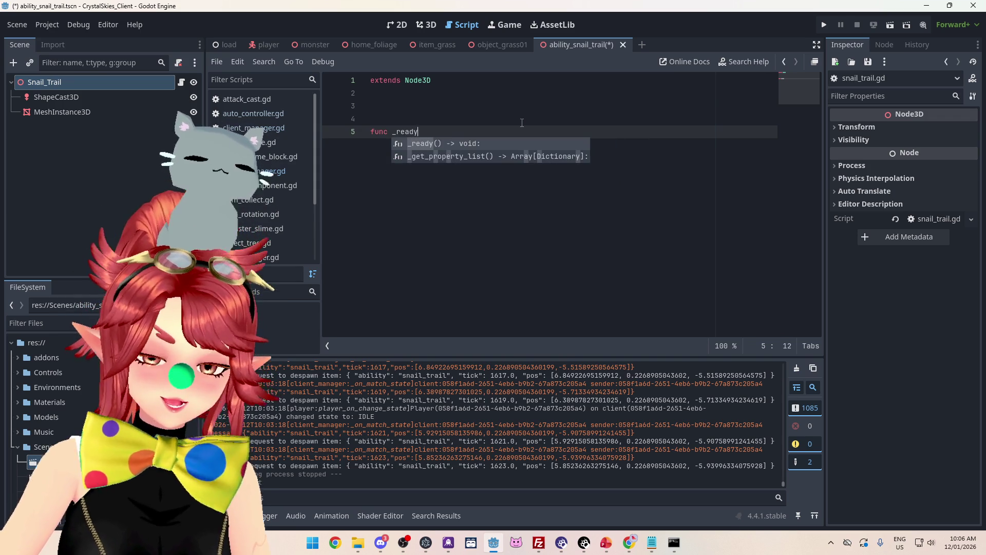
pyautogui.press('Return')
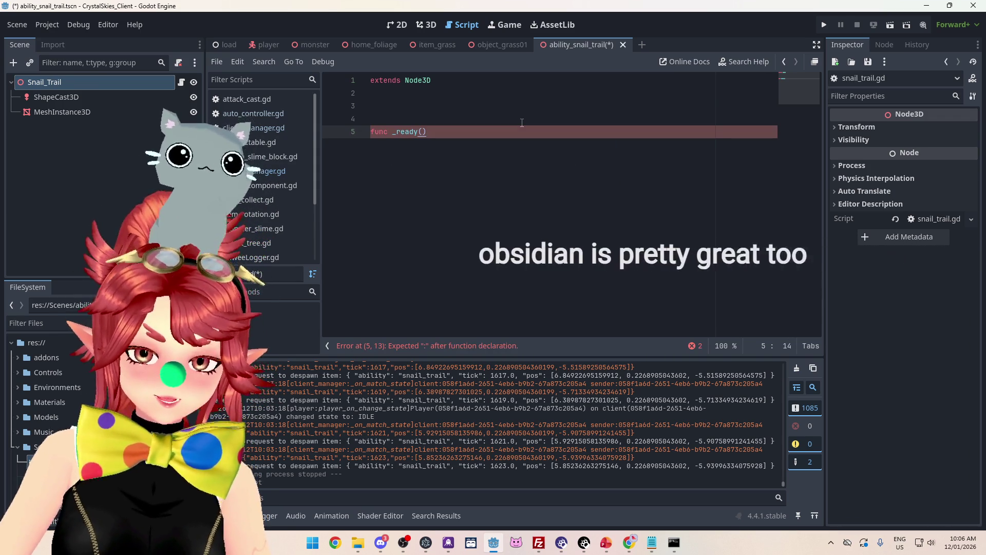
pyautogui.press('Return')
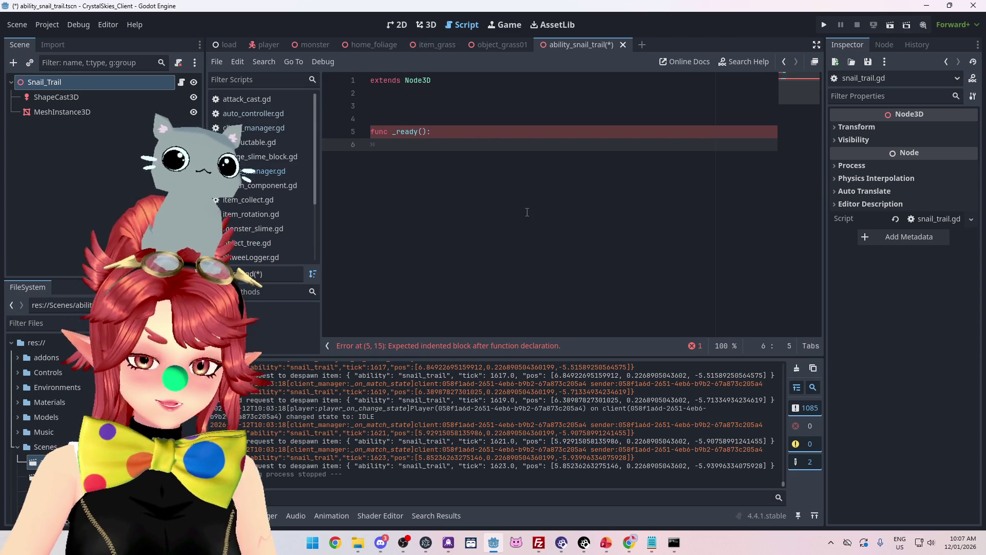
# Step: Search all project scripts for 'timer' and browse the matches for a create_timer call
pyautogui.write('timer')
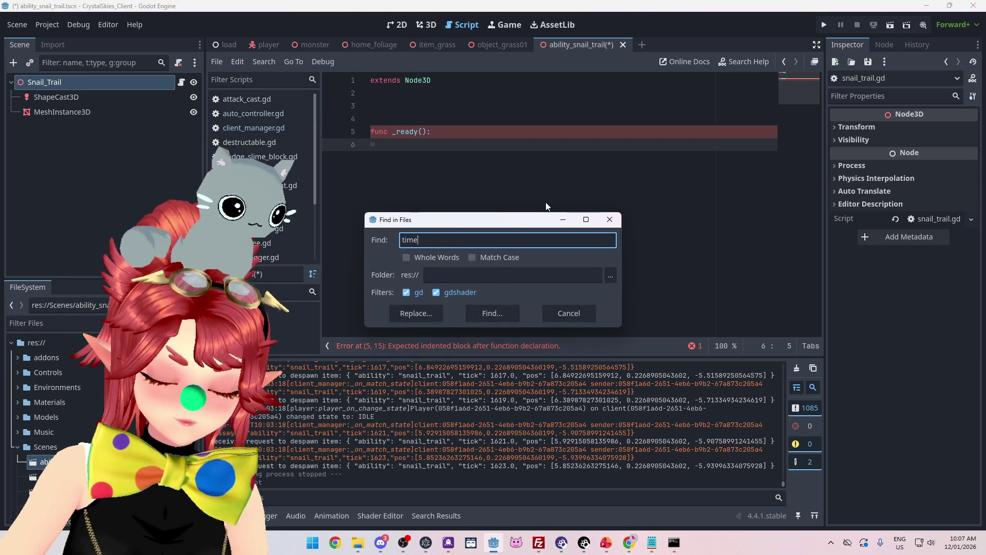
pyautogui.press('Return')
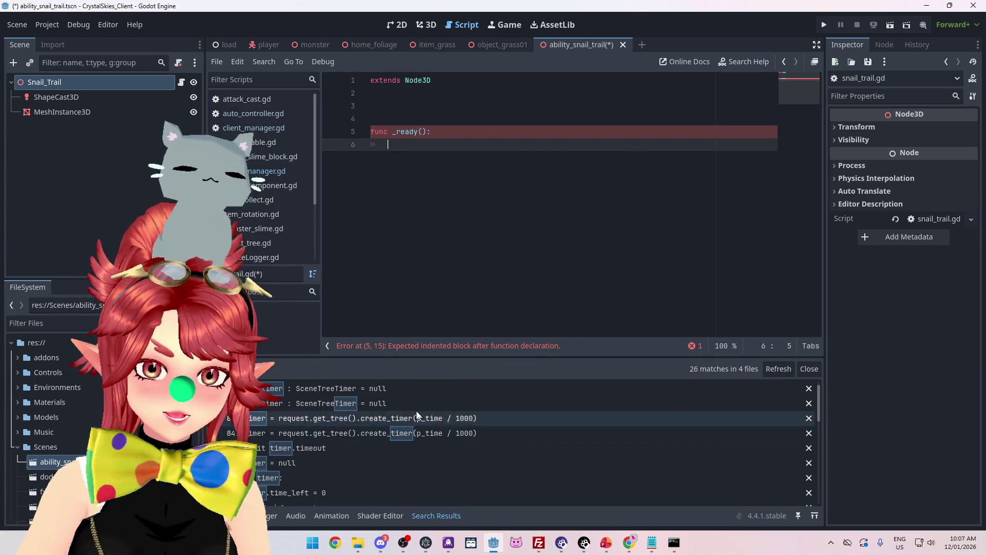
pyautogui.click(410, 393)
pyautogui.press('Down')
pyautogui.press('Down')
pyautogui.press('Down')
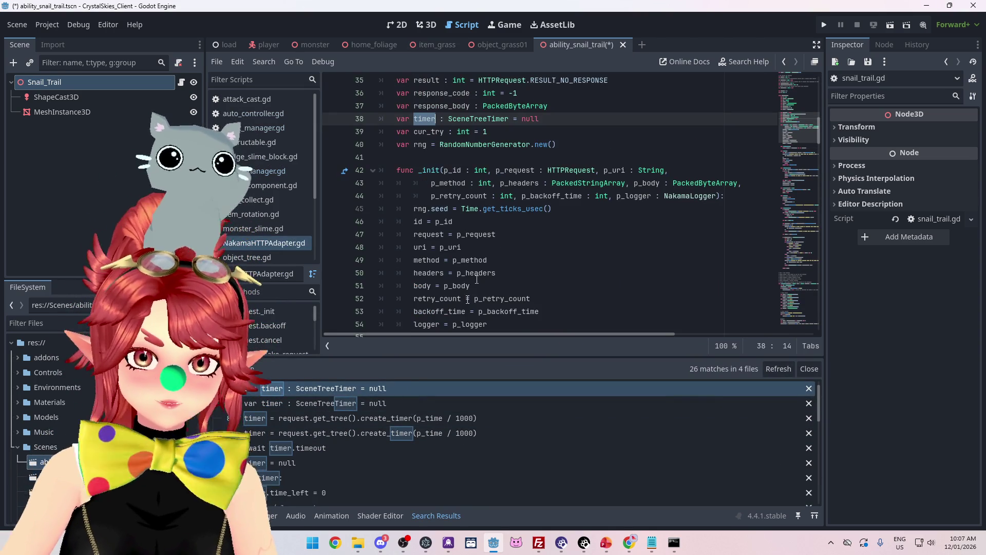
pyautogui.scroll(-2, 514, 224)
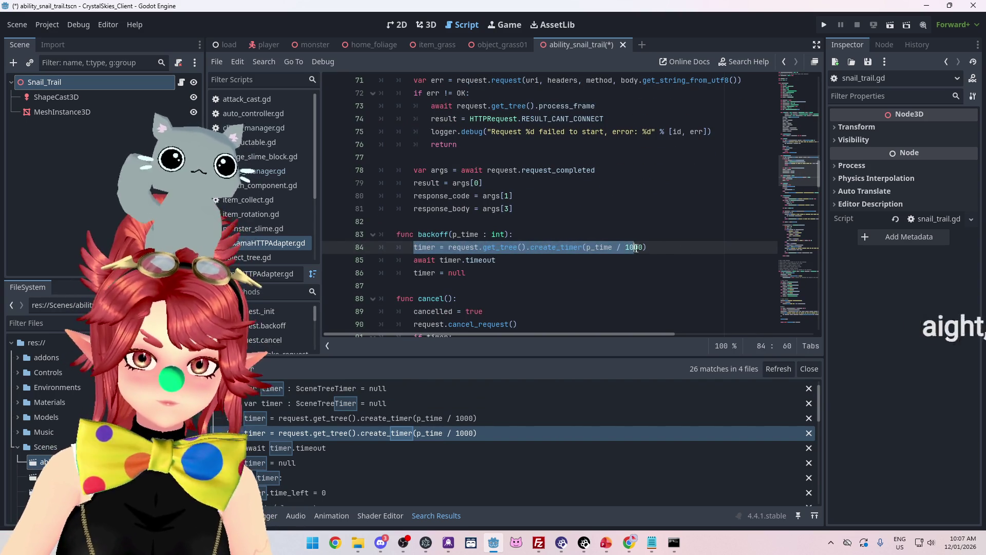
pyautogui.moveTo(636, 248); pyautogui.dragTo(661, 248)
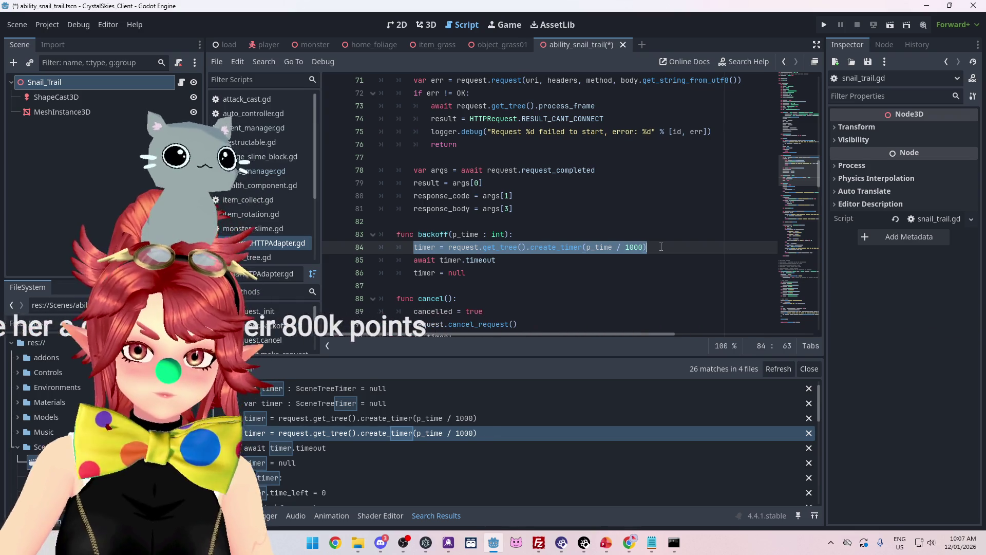
pyautogui.scroll(-1, 623, 264)
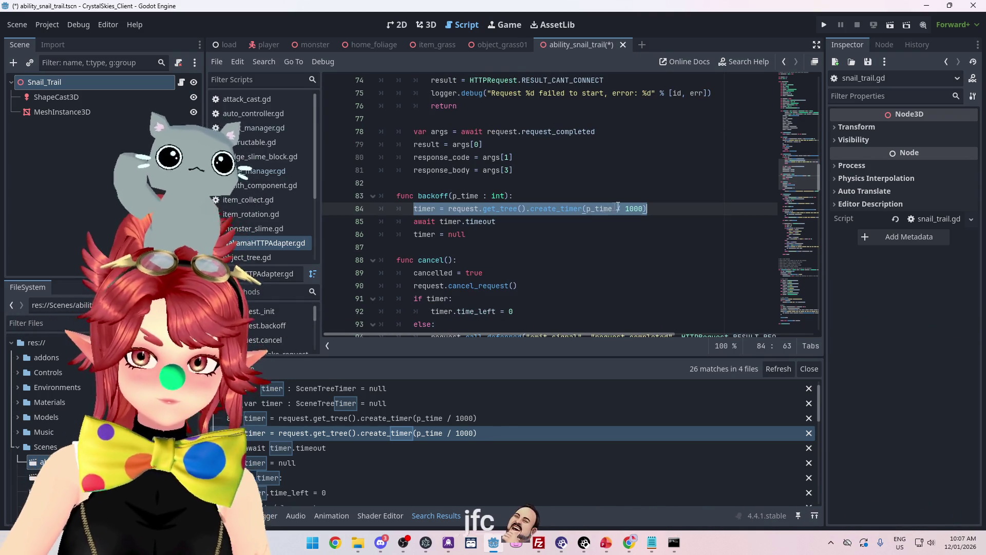
pyautogui.scroll(-1, 563, 195)
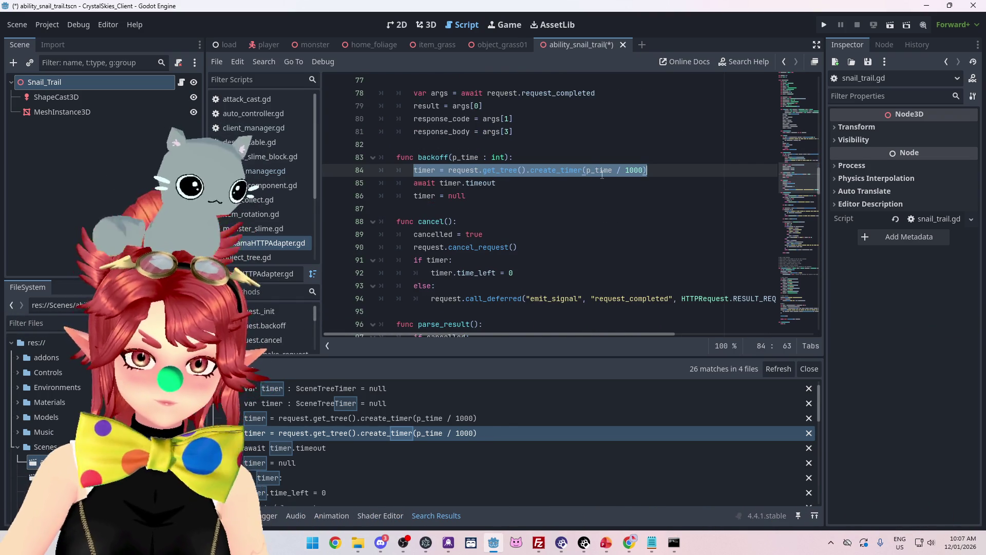
pyautogui.scroll(-11, 600, 181)
pyautogui.scroll(-18, 597, 188)
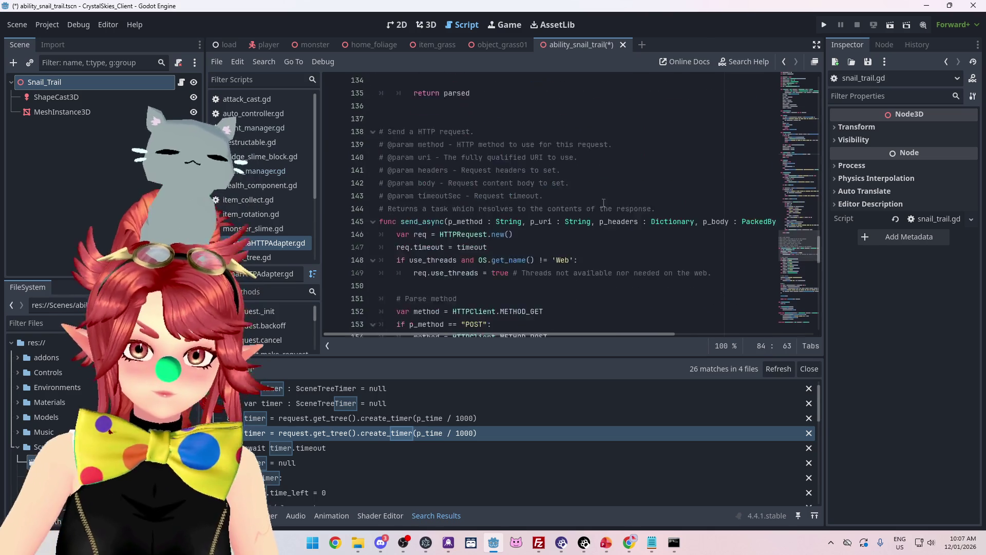
pyautogui.scroll(6, 606, 213)
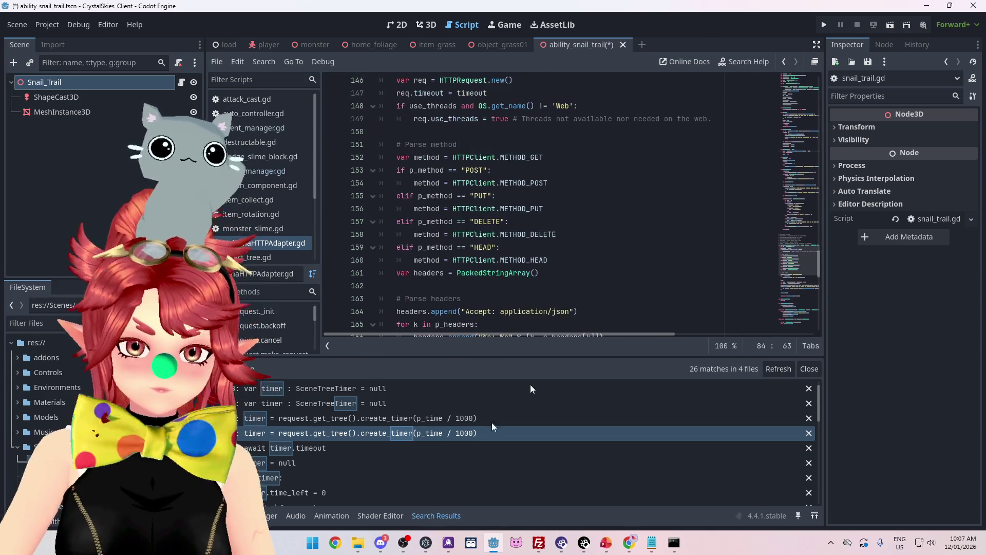
pyautogui.scroll(-5, 411, 462)
pyautogui.scroll(-5, 412, 455)
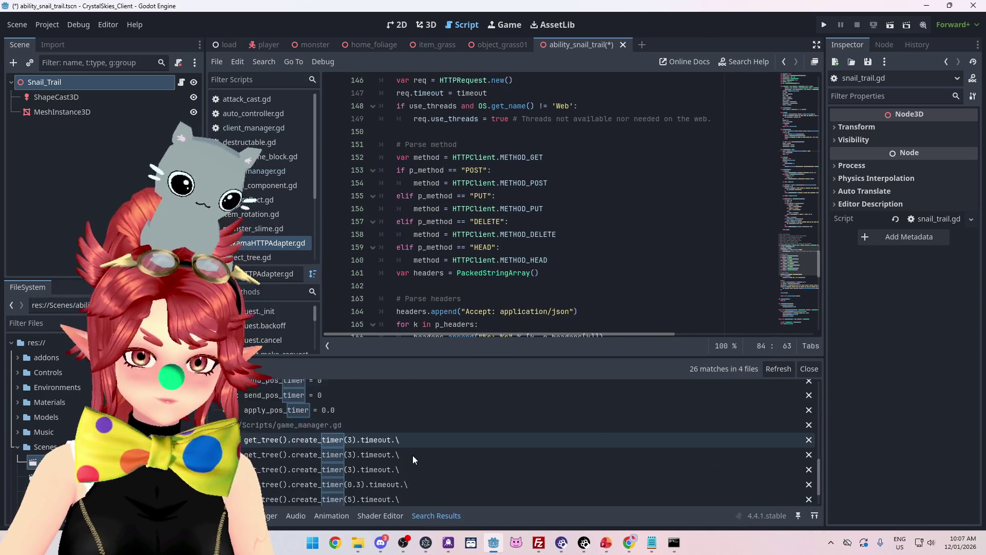
# Step: Copy game_manager.gd's create_timer(3).timeout.connect lines 323–324 into snail_trail.gd's _ready
pyautogui.click(391, 433)
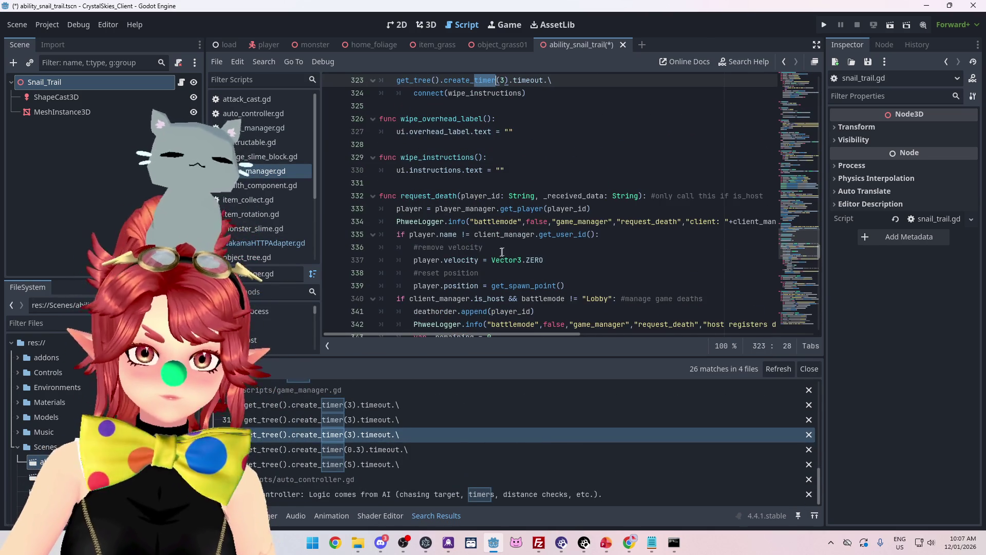
pyautogui.scroll(3, 487, 211)
pyautogui.click(527, 209)
pyautogui.keyDown('shift'); pyautogui.click(373, 200); pyautogui.keyUp('shift')
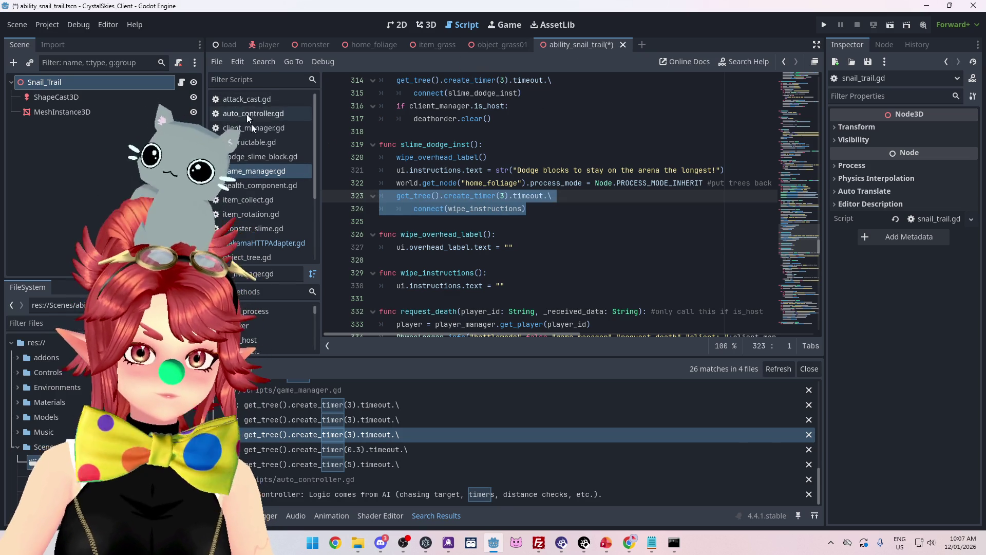
pyautogui.scroll(-3, 266, 206)
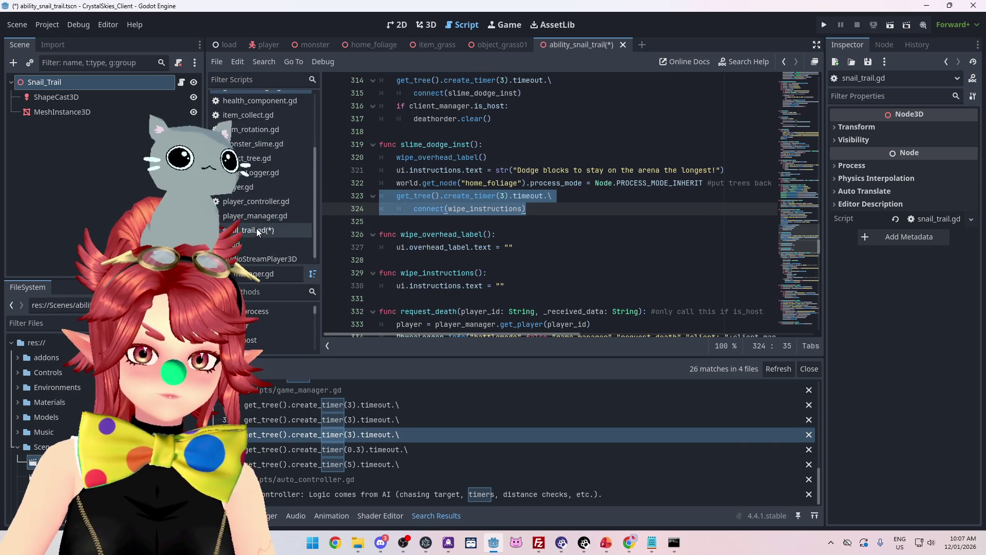
pyautogui.click(257, 228)
pyautogui.write('get_tree().create_timer(3).timeout.\\ \t\tconnect(wipe_instructions)')
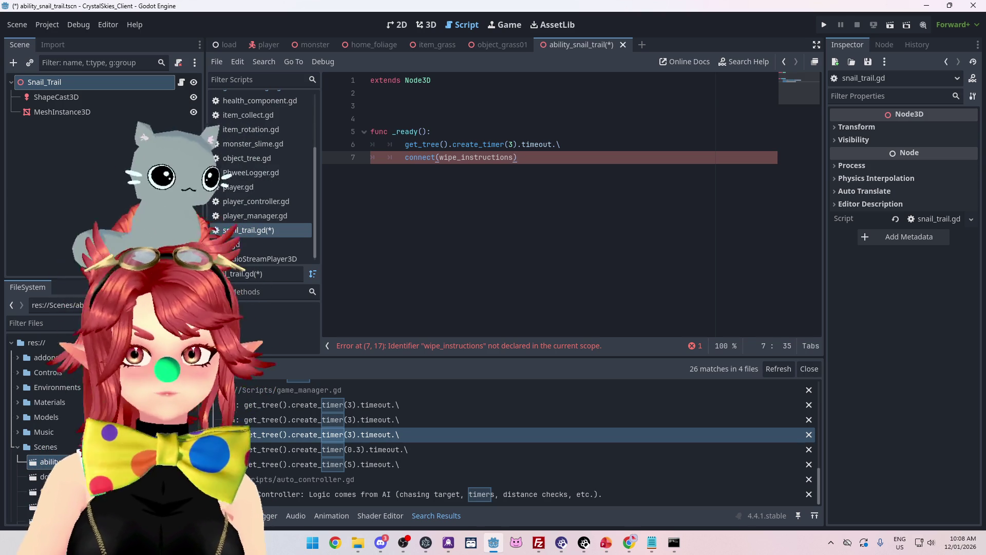
# Step: Back in Godot, add blank top-level lines below the connect(wipe_instructions) call
pyautogui.hotkey('alt', 'Tab')
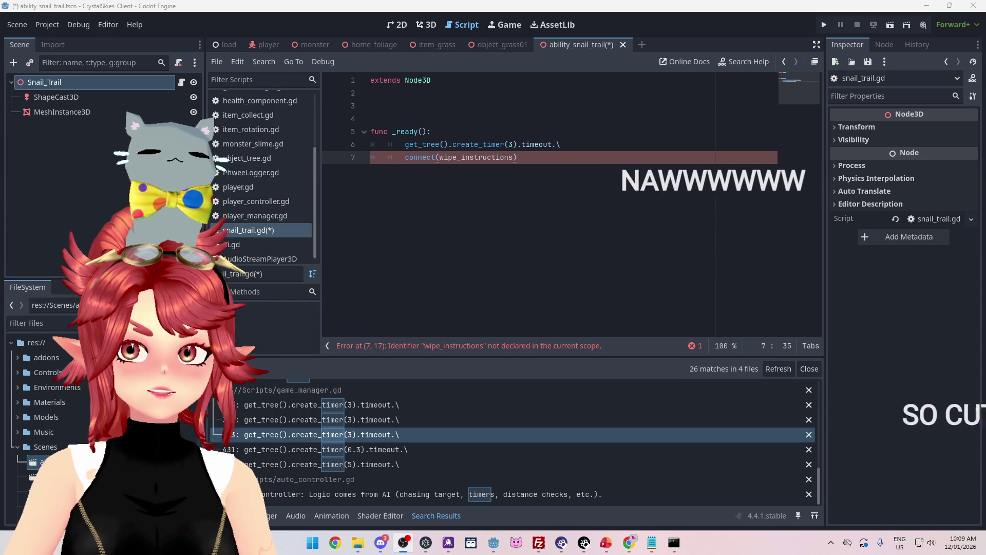
pyautogui.click(540, 159)
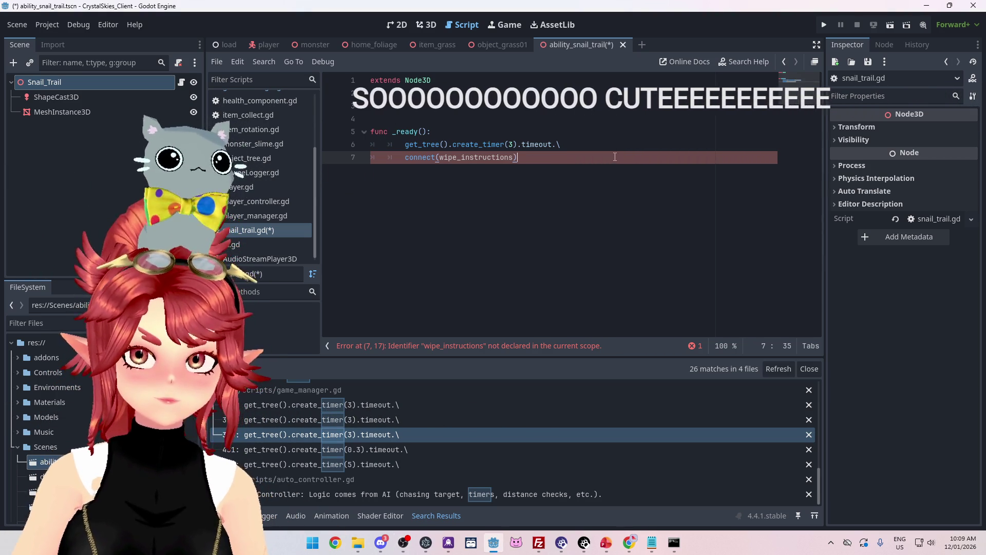
pyautogui.press('Return')
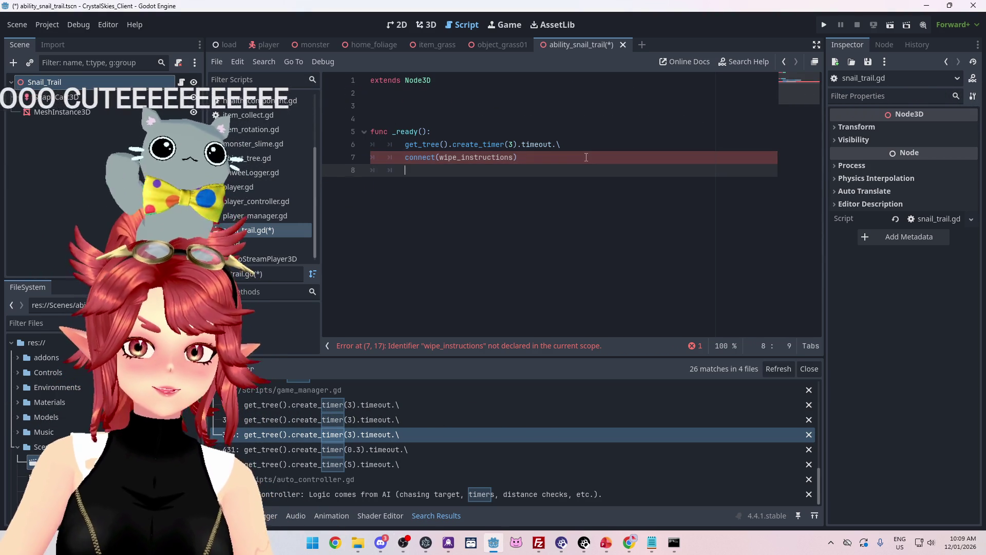
pyautogui.press('BackSpace')
pyautogui.press('BackSpace')
pyautogui.press('Return')
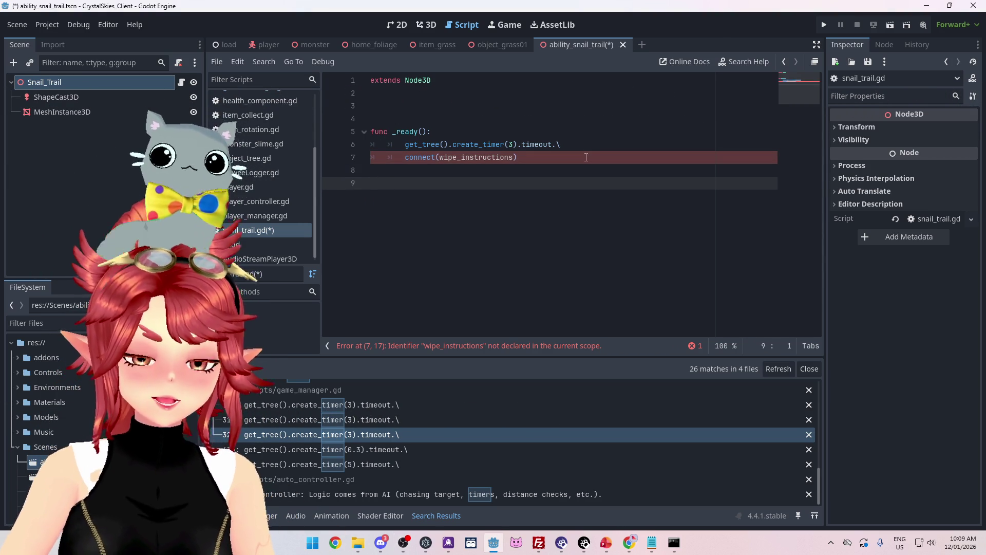
# Step: Add func trail_queue_free() calling queue_free() and connect the timer to it instead of wipe_instructions
pyautogui.write('func ')
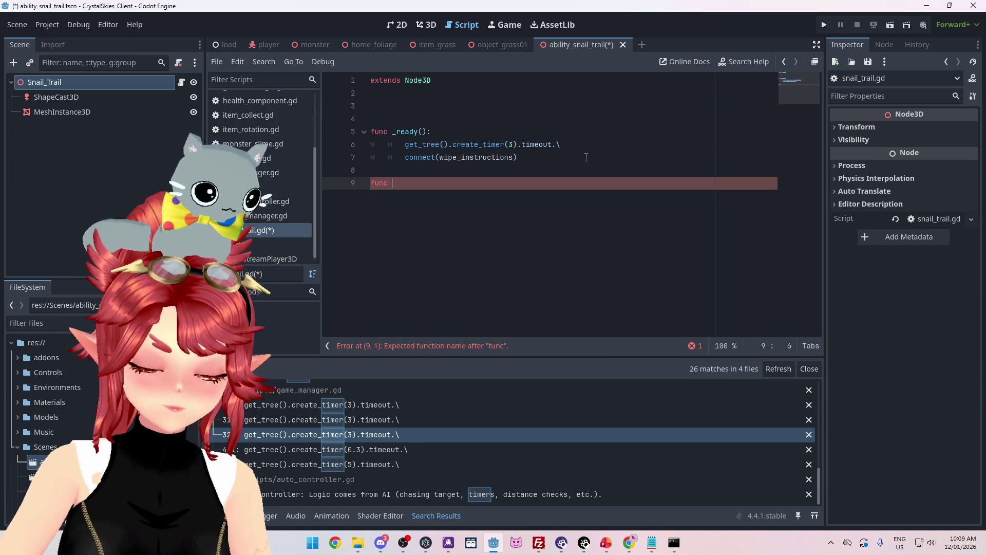
pyautogui.write('trai')
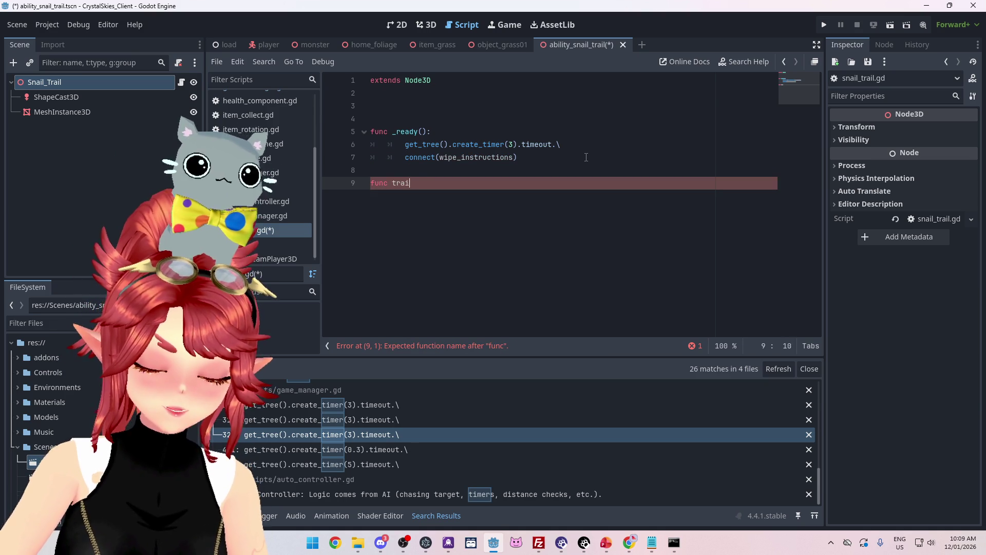
pyautogui.write('l_queue_free():')
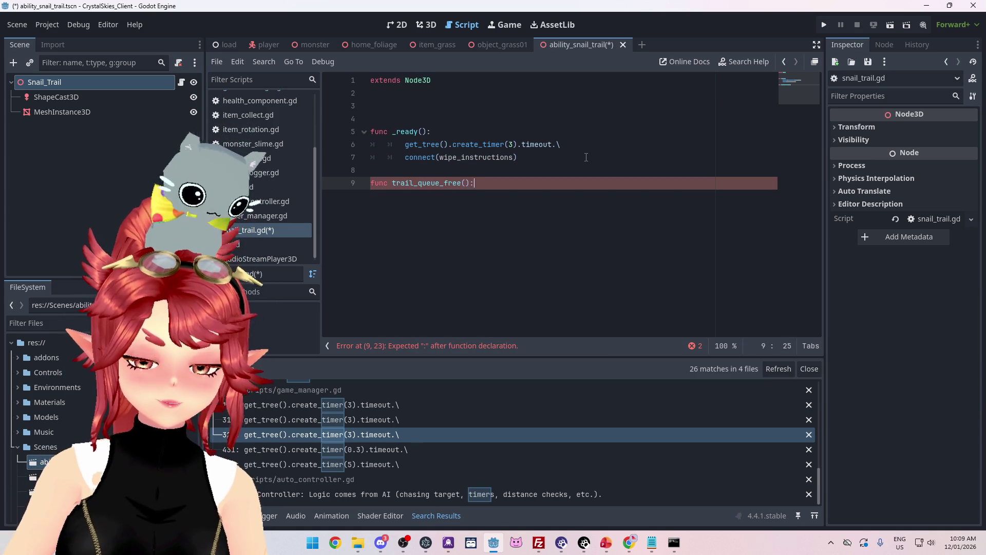
pyautogui.press('Return')
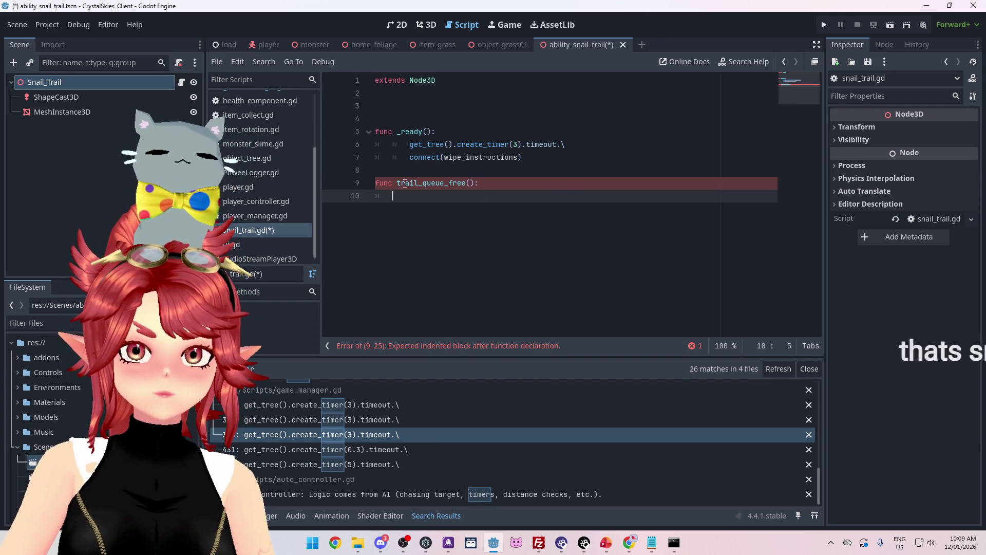
pyautogui.doubleClick(405, 183)
pyautogui.hotkey('ctrl', 'c')
pyautogui.moveTo(445, 157); pyautogui.dragTo(517, 158)
pyautogui.hotkey('ctrl', 'v')
pyautogui.click(462, 198)
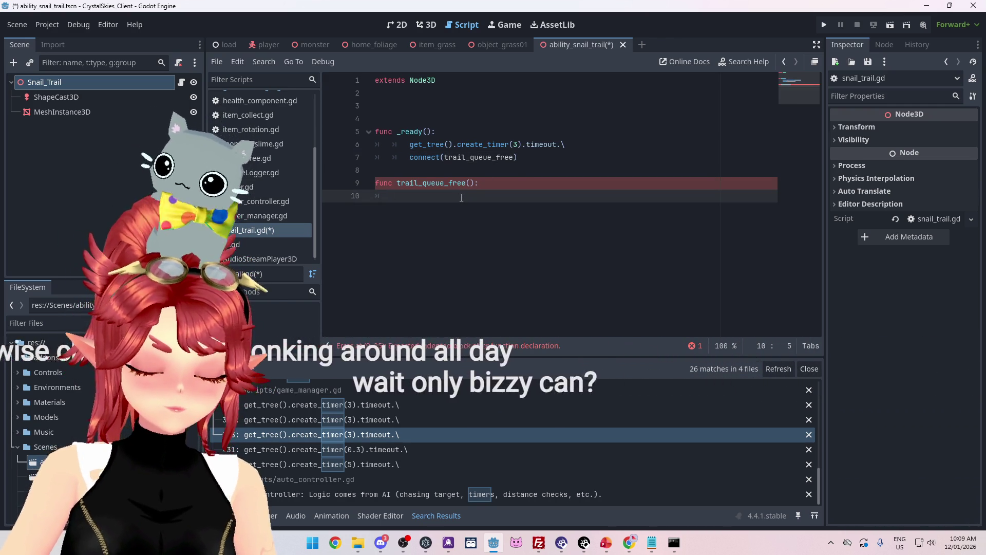
pyautogui.write('queue')
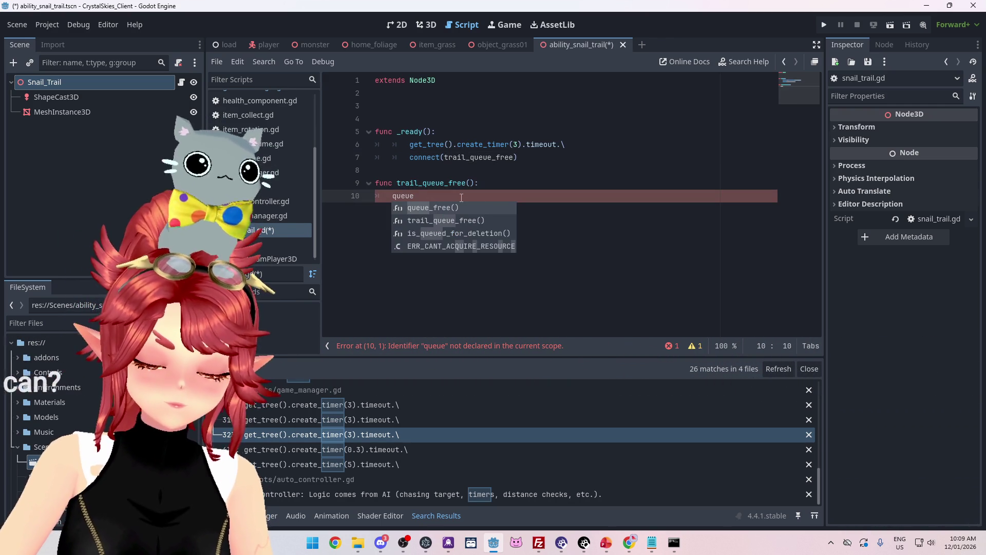
pyautogui.press('Return')
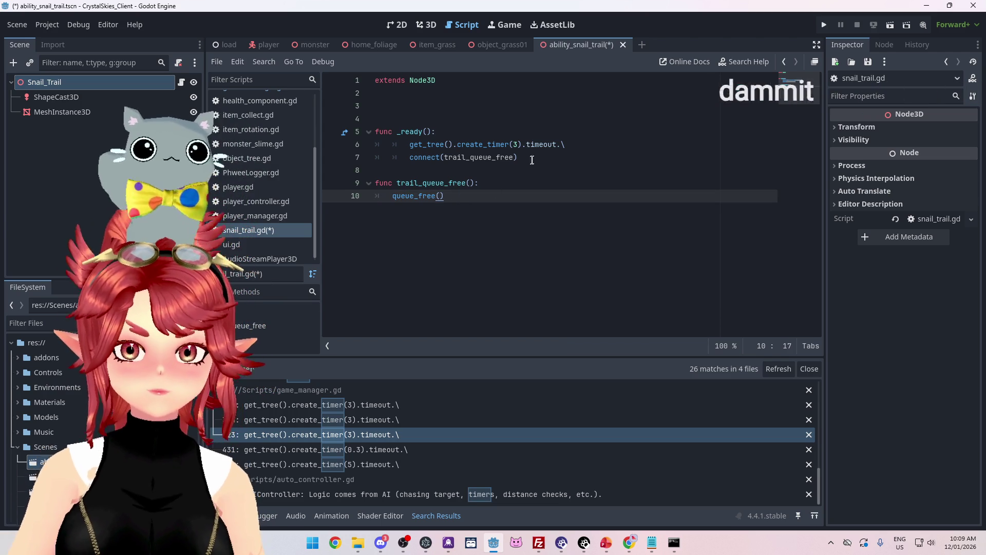
# Step: Save snail_trail.gd and run the game to test the 3-second trail removal
pyautogui.doubleClick(516, 144)
pyautogui.hotkey('ctrl', 's')
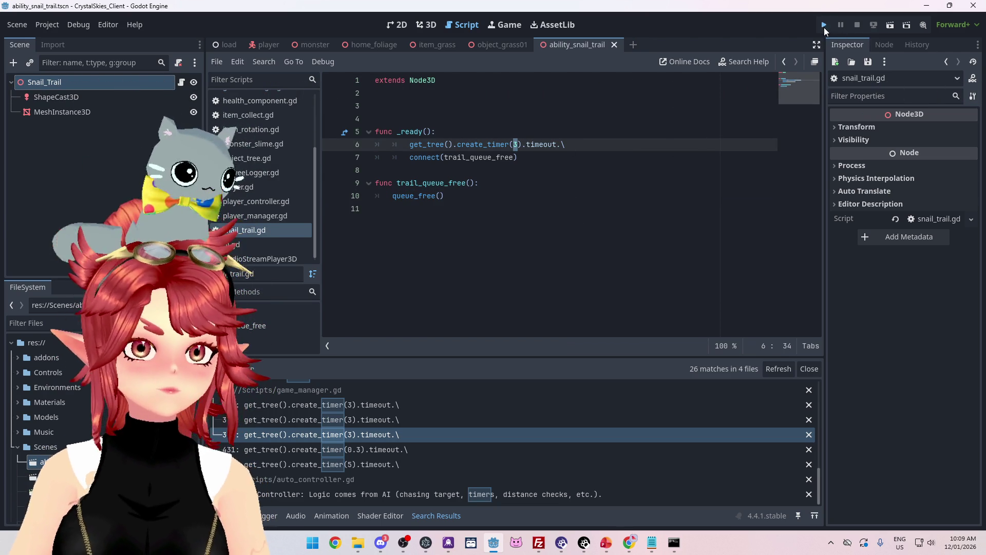
pyautogui.click(824, 25)
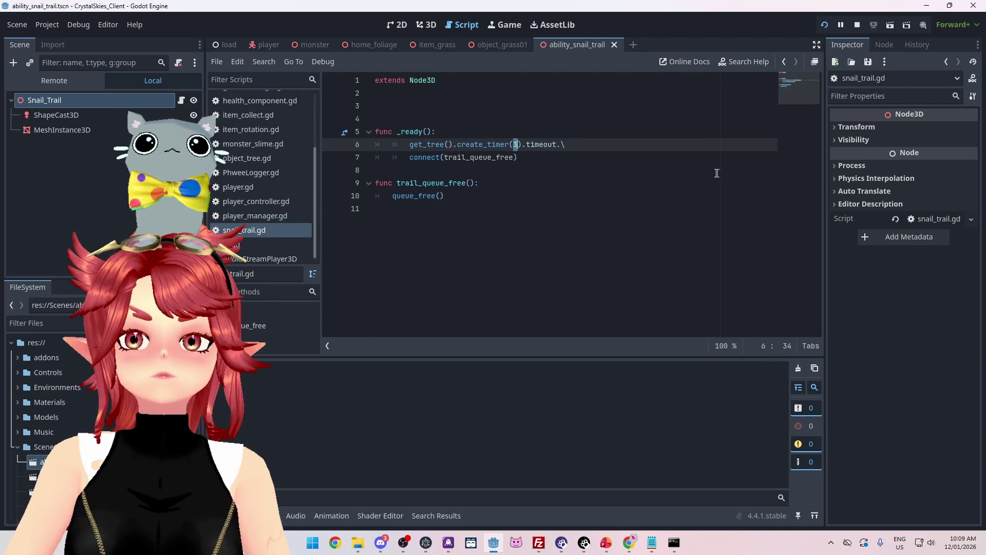